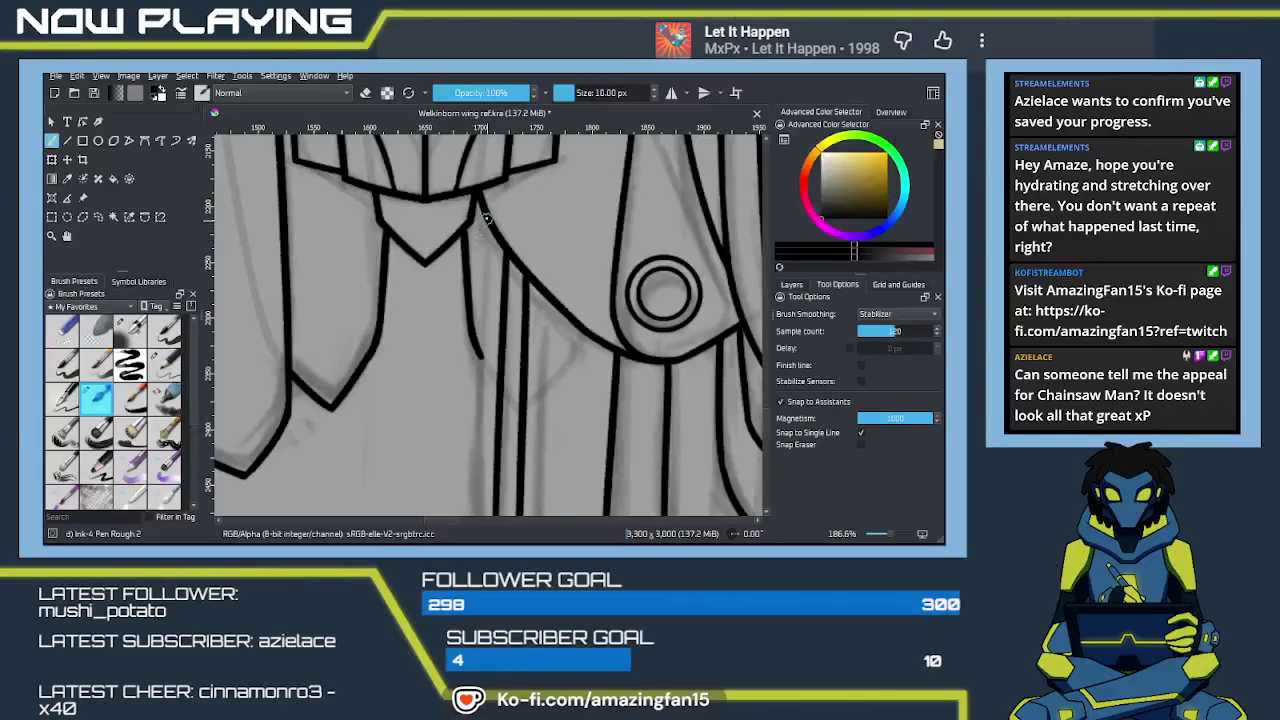
Undo the overlong vertical ink line and redraw a shorter feather line below the ring joint
scroll(492, 450, "up", 1)
key("ctrl+z")
left_click_drag(484, 220, 483, 384)
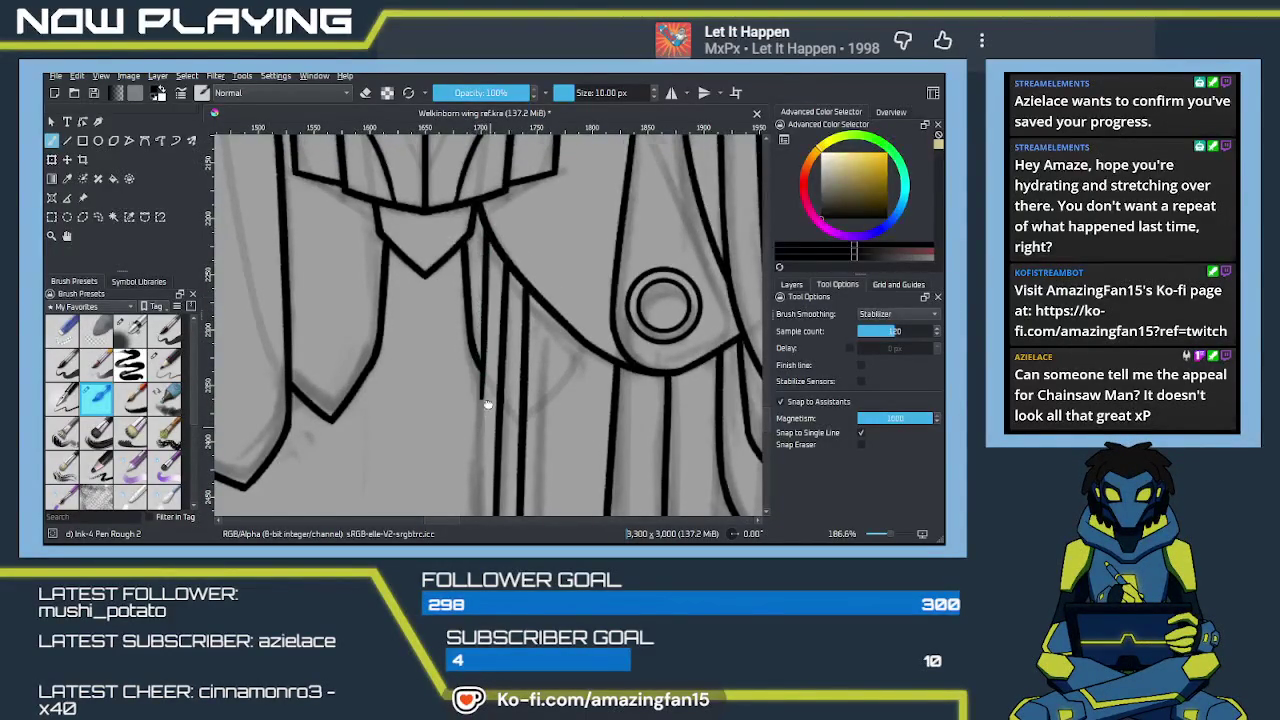
scroll(484, 296, "down", 3)
left_click_drag(470, 215, 471, 378)
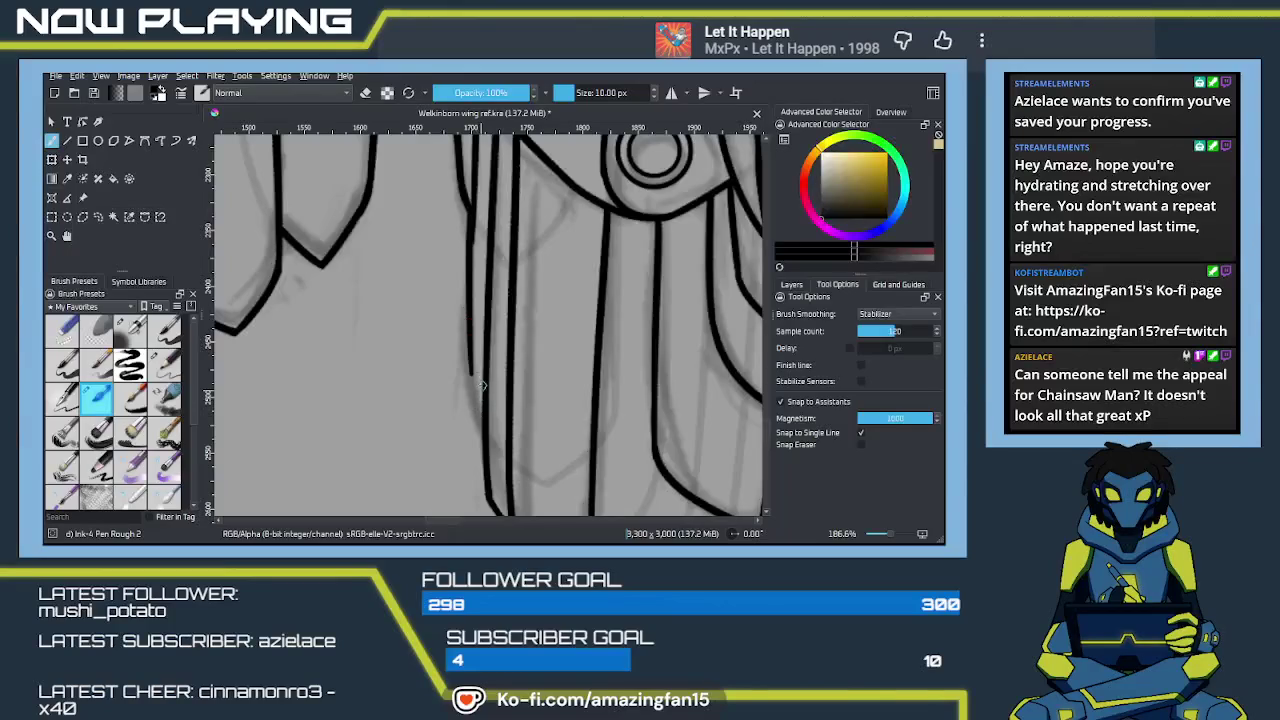
key("ctrl+z")
Redraw the feather line from the ring down to the wing edge, then zoom out
left_click_drag(472, 208, 480, 436)
key("ctrl+z")
left_click_drag(472, 380, 485, 440)
key("ctrl+z")
scroll(483, 363, "up", 3)
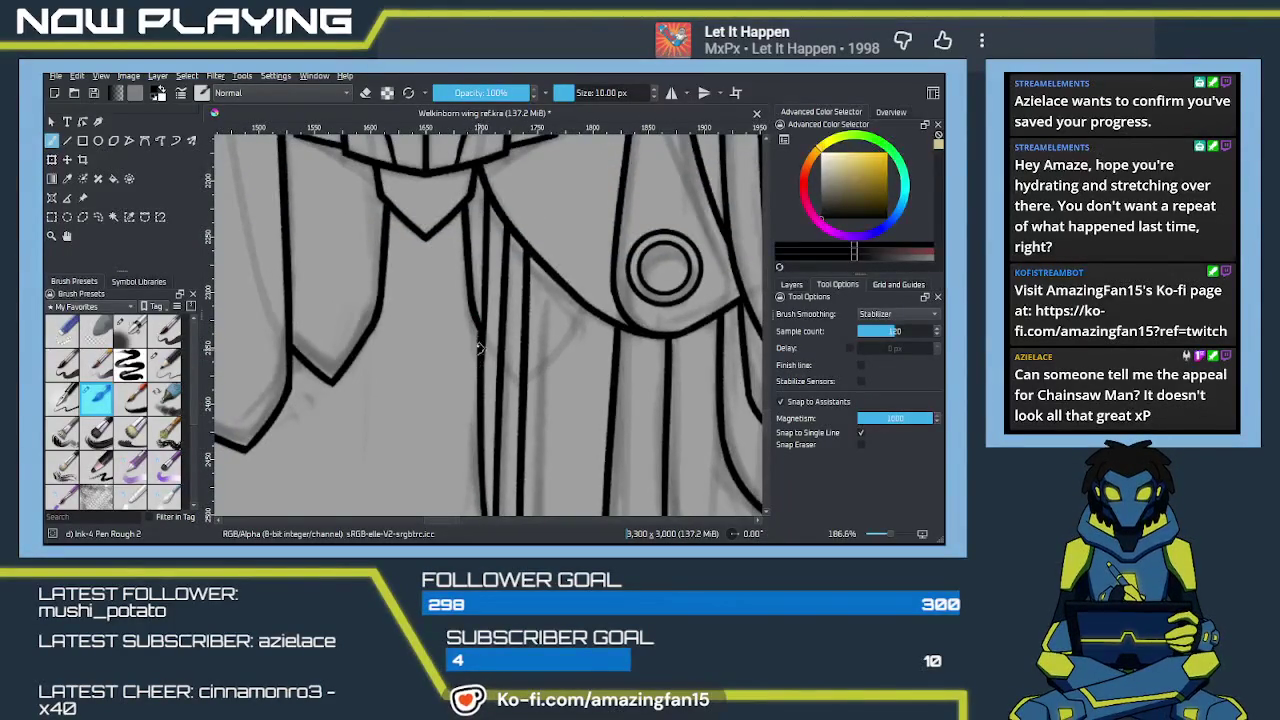
scroll(490, 380, "down", 5)
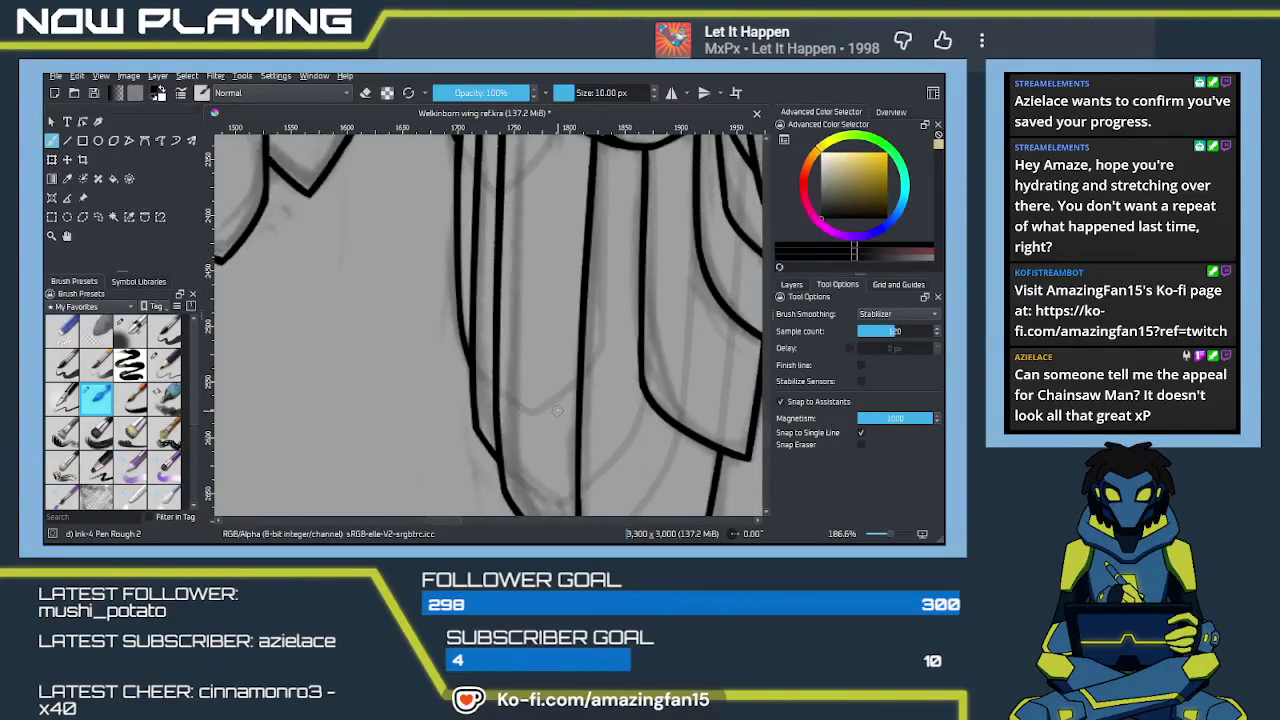
scroll(554, 404, "down", 2)
scroll(554, 404, "down", 2)
scroll(554, 404, "down", 2)
scroll(554, 404, "down", 2)
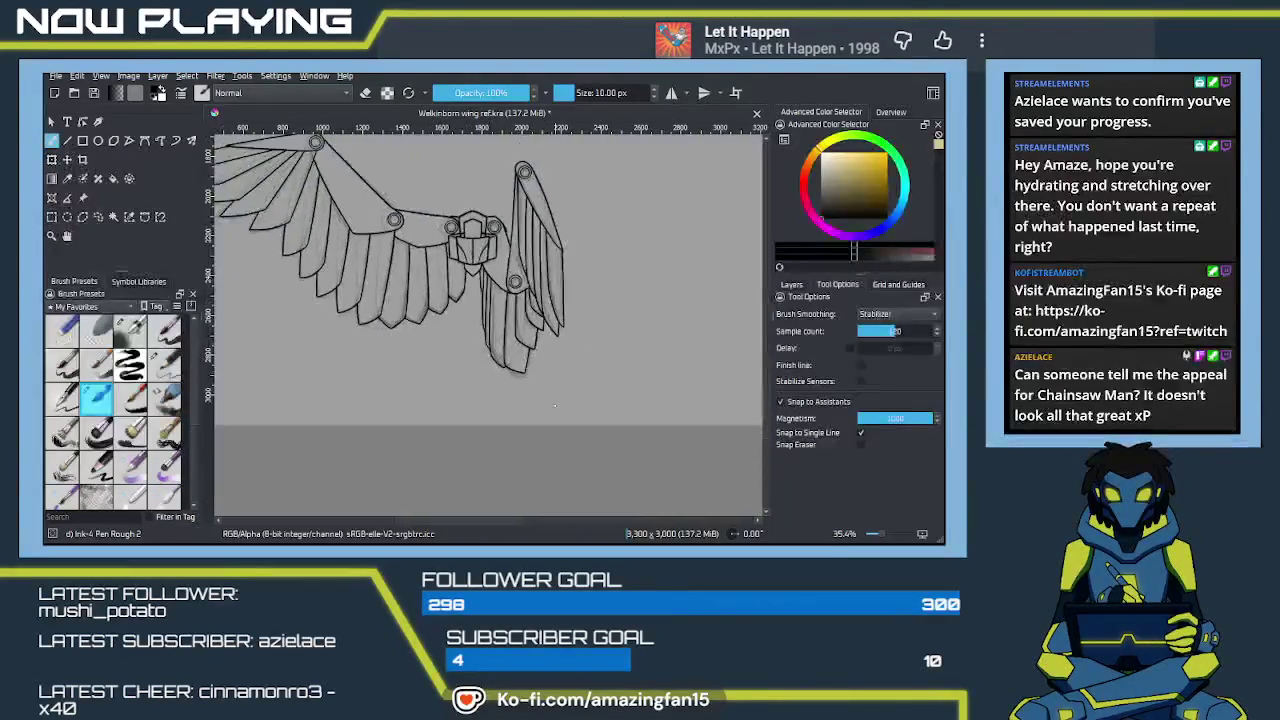
Hide the Copy of linework and sketch layers so only clean linework shows, then save
scroll(554, 400, "down", 1)
left_click_drag(561, 376, 601, 421)
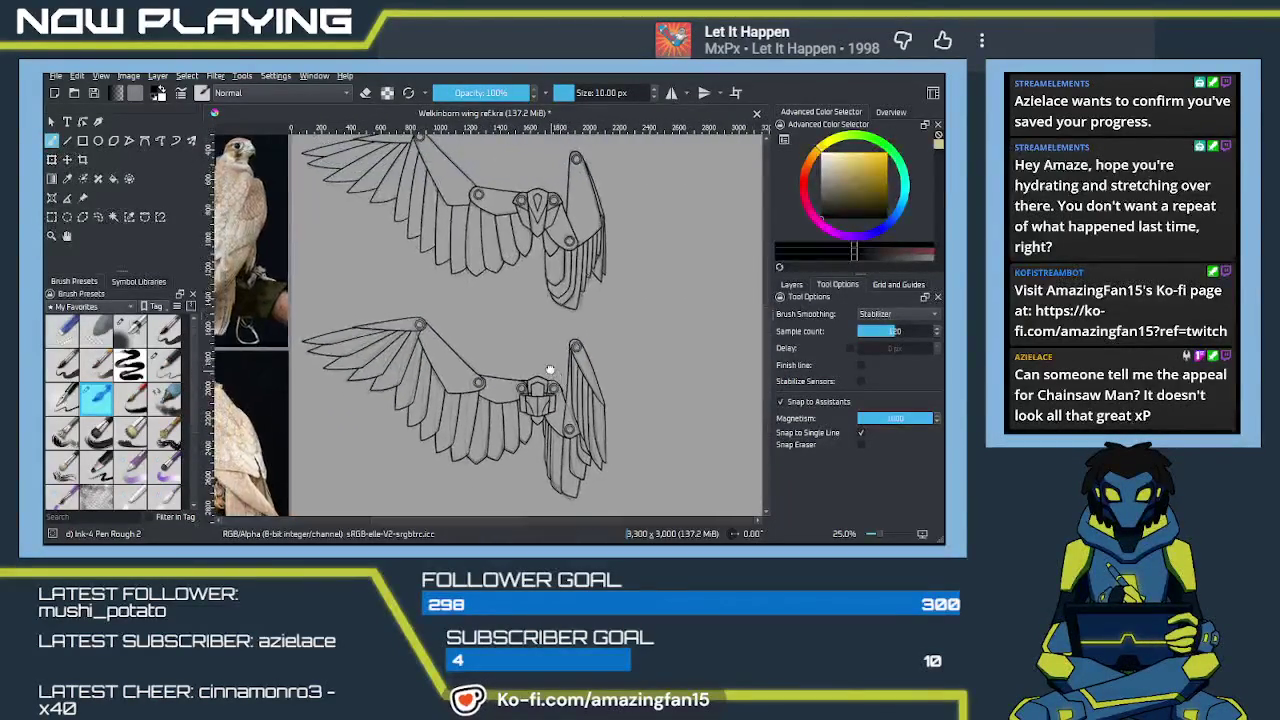
left_click(791, 284)
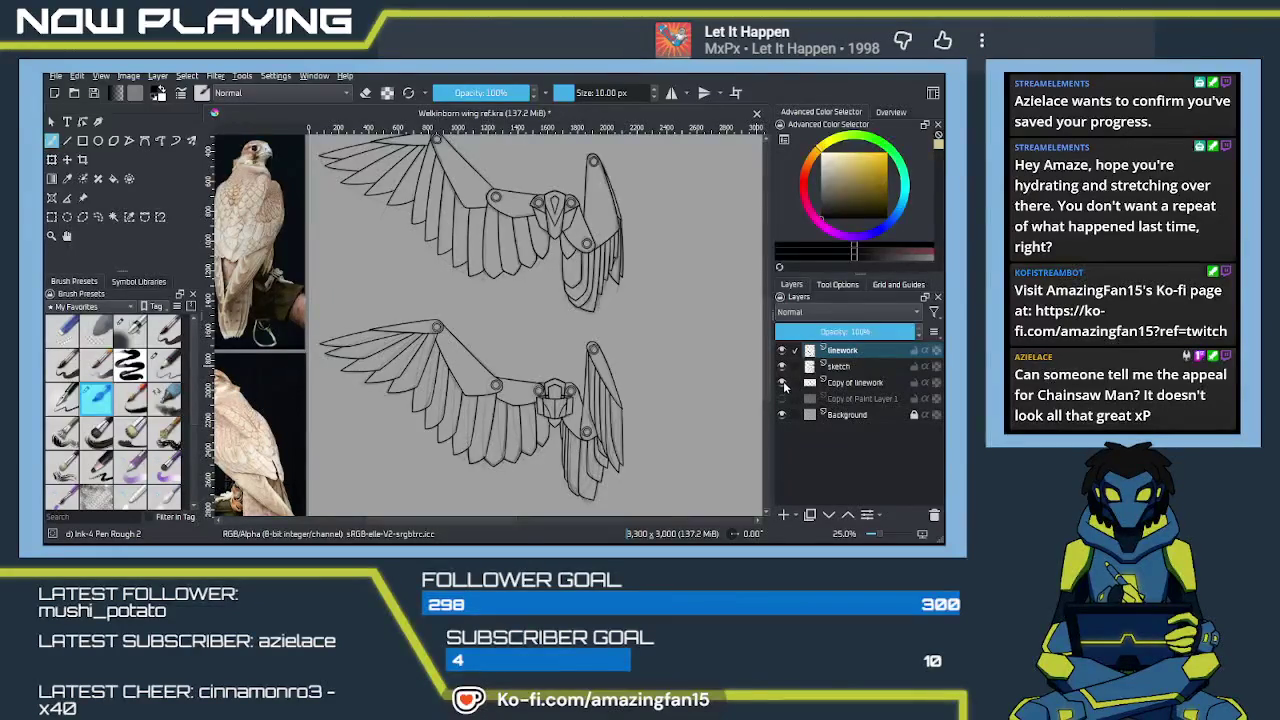
left_click(783, 382)
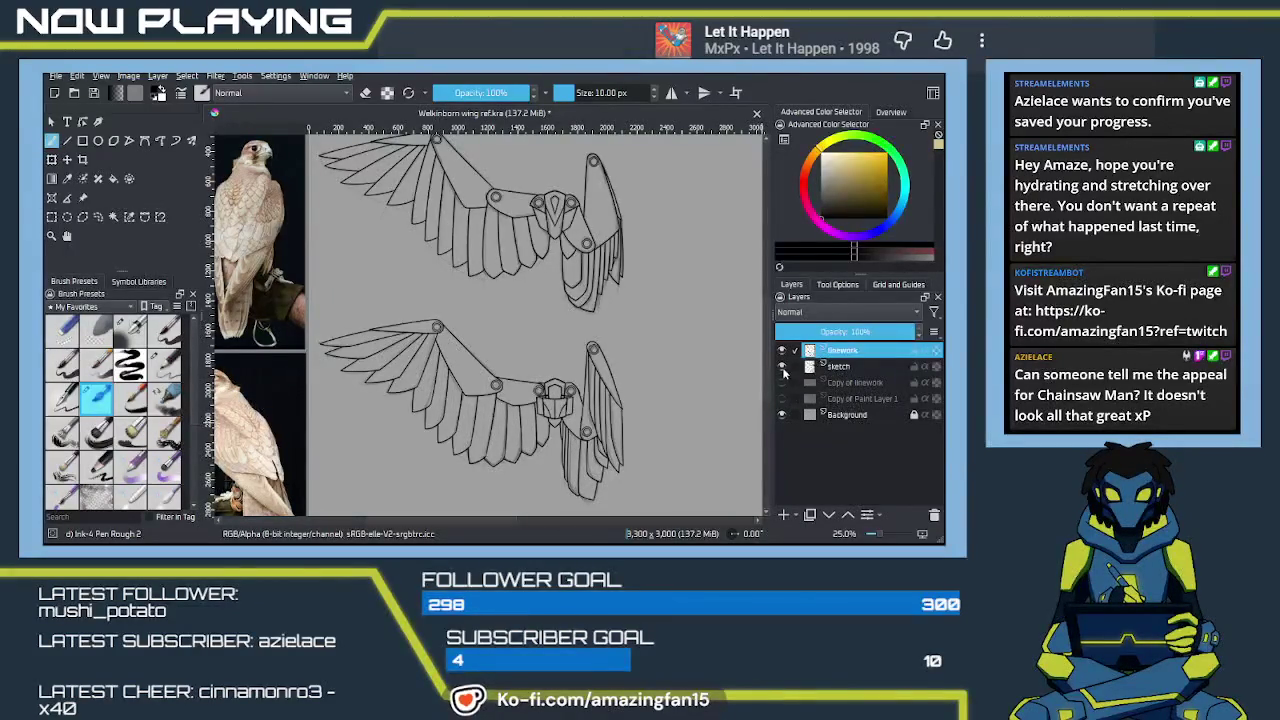
left_click(782, 366)
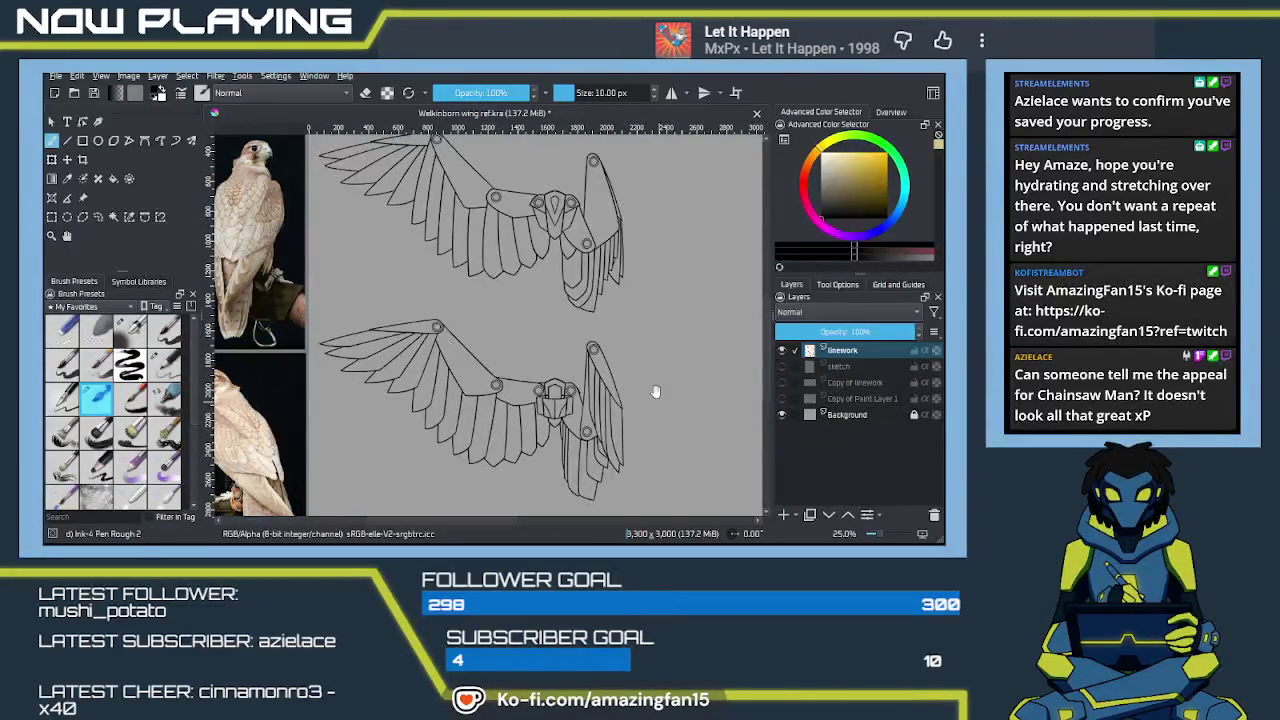
left_click_drag(625, 370, 645, 388)
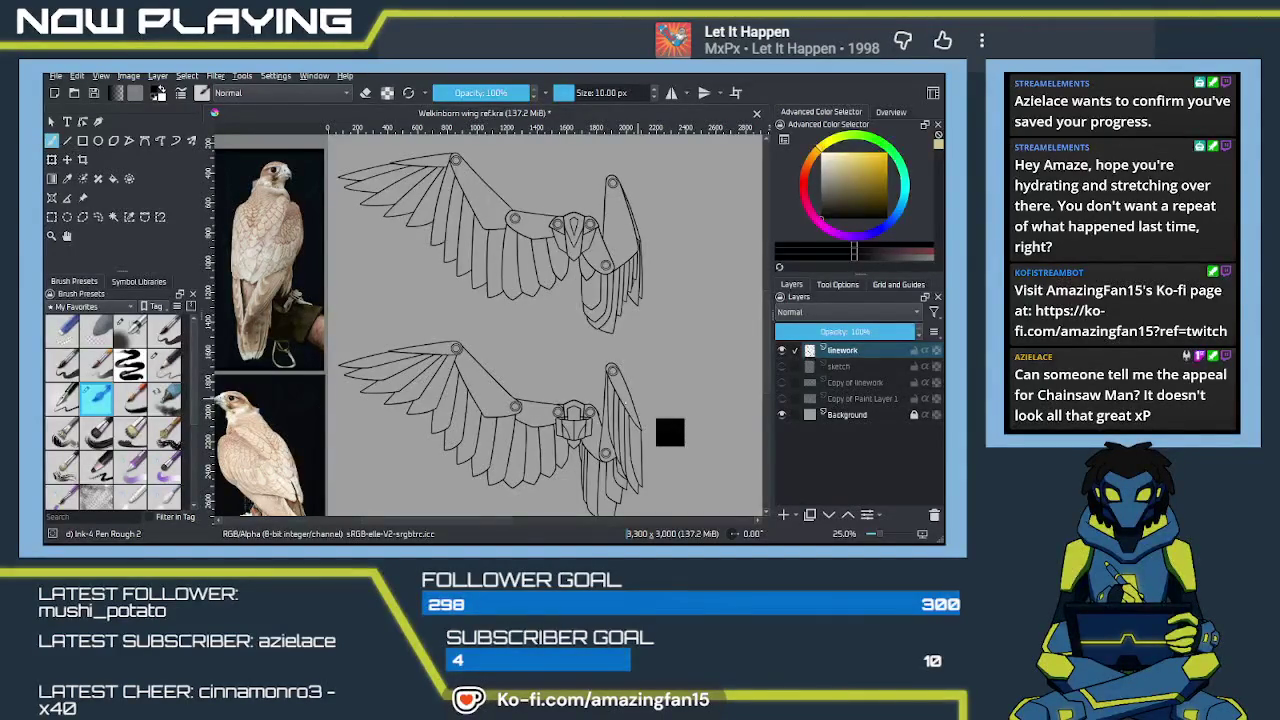
key("ctrl+s")
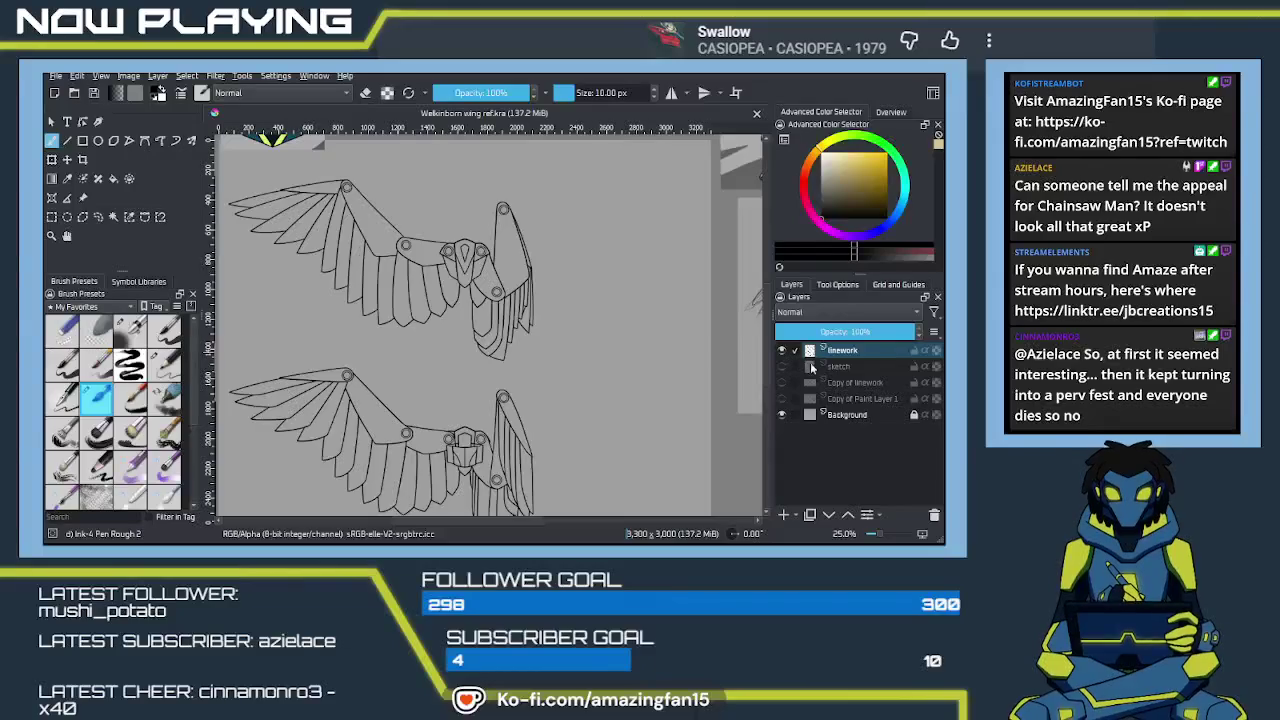
Add a new paint layer above sketch and name it color
left_click(838, 368)
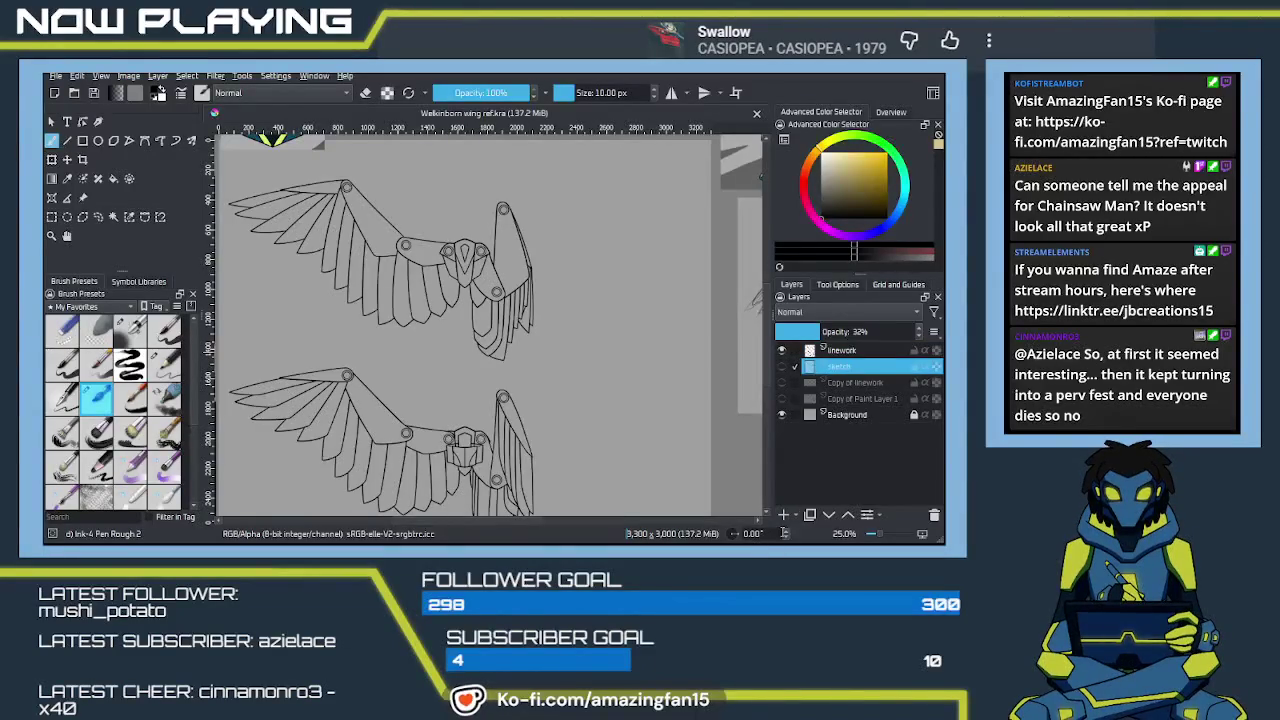
left_click(785, 512)
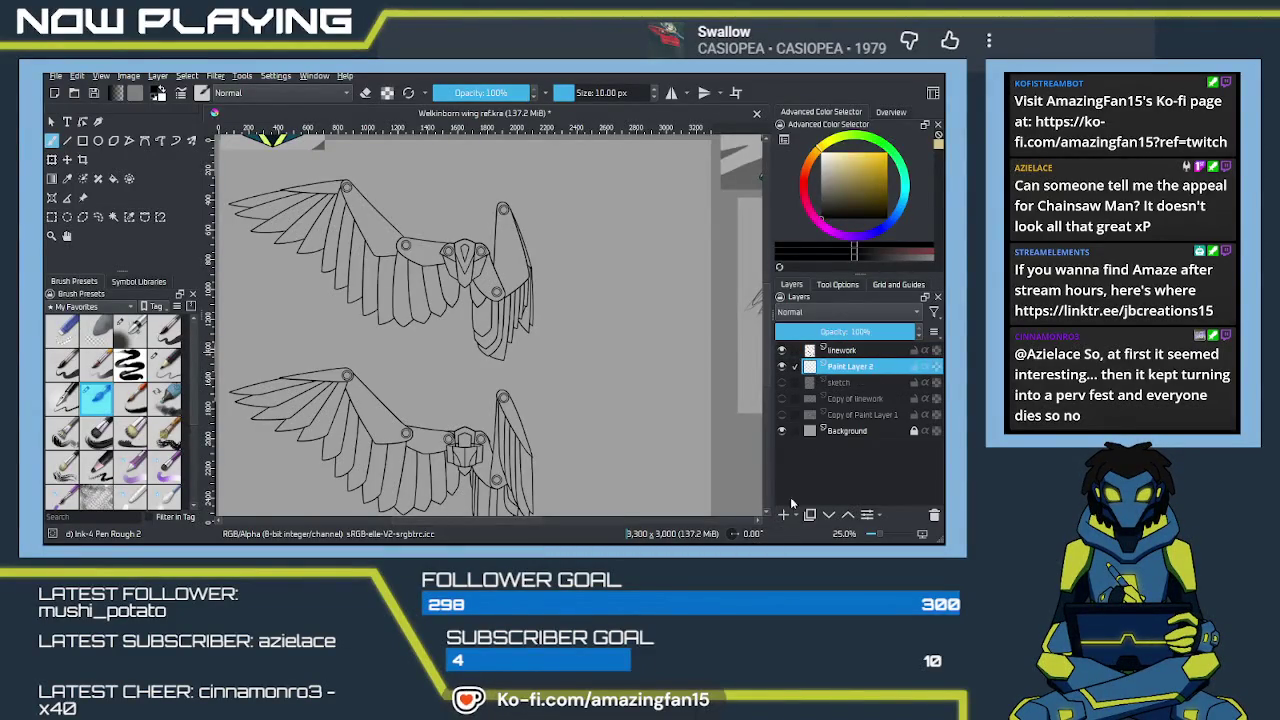
double_click(848, 368)
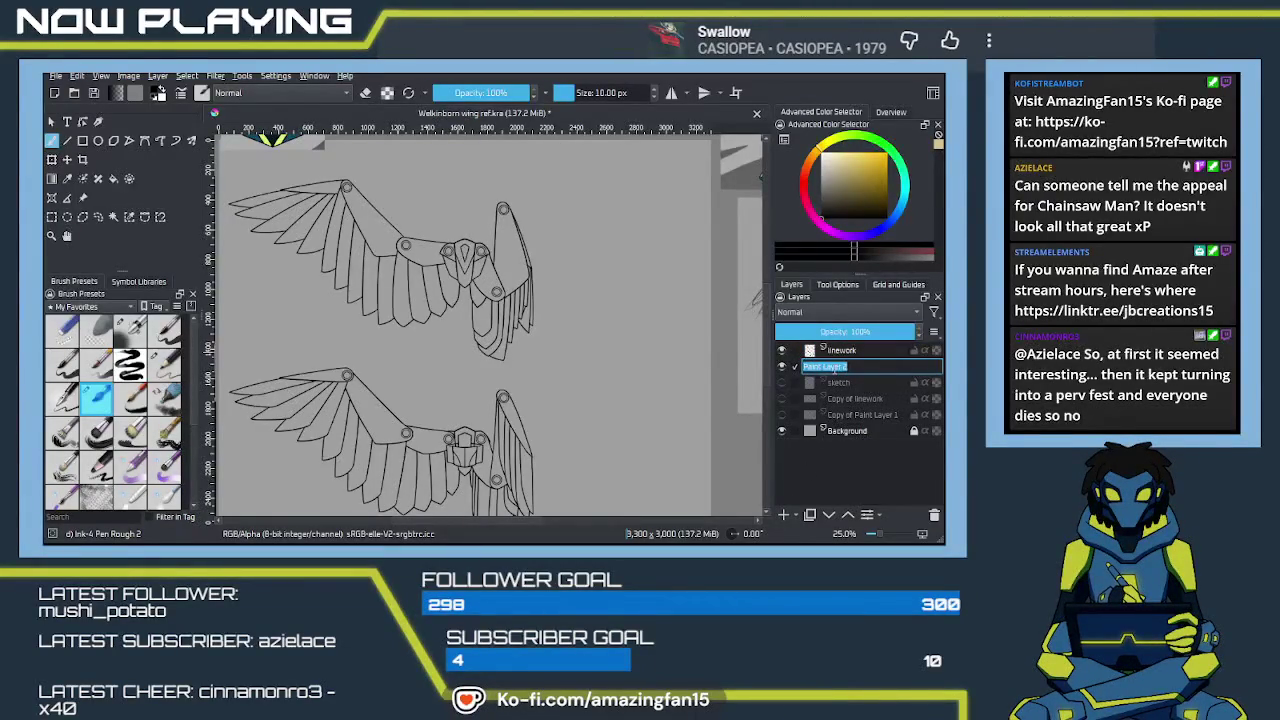
type("color")
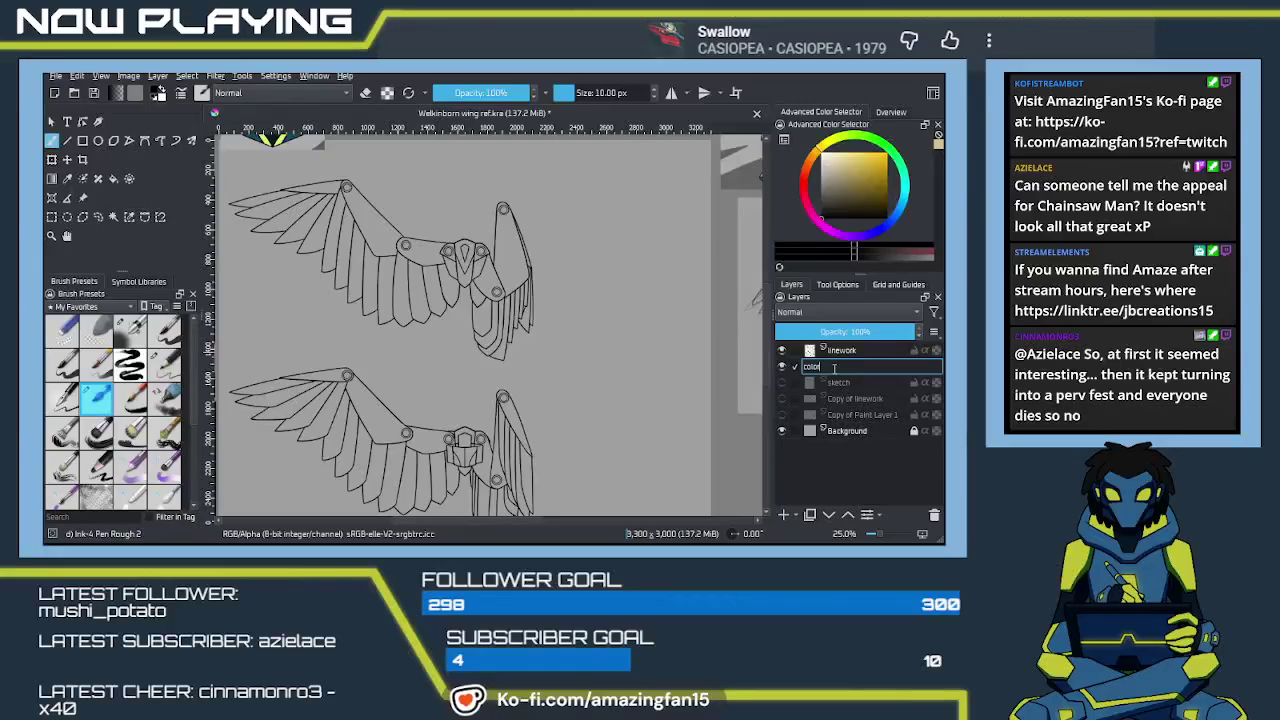
key("Return")
Sample the light yellow-green from the character reference, then select the linework layer
mouse_move(620, 342)
left_mouse_down()
mouse_move(522, 418)
mouse_move(474, 397)
mouse_move(564, 405)
left_mouse_up()
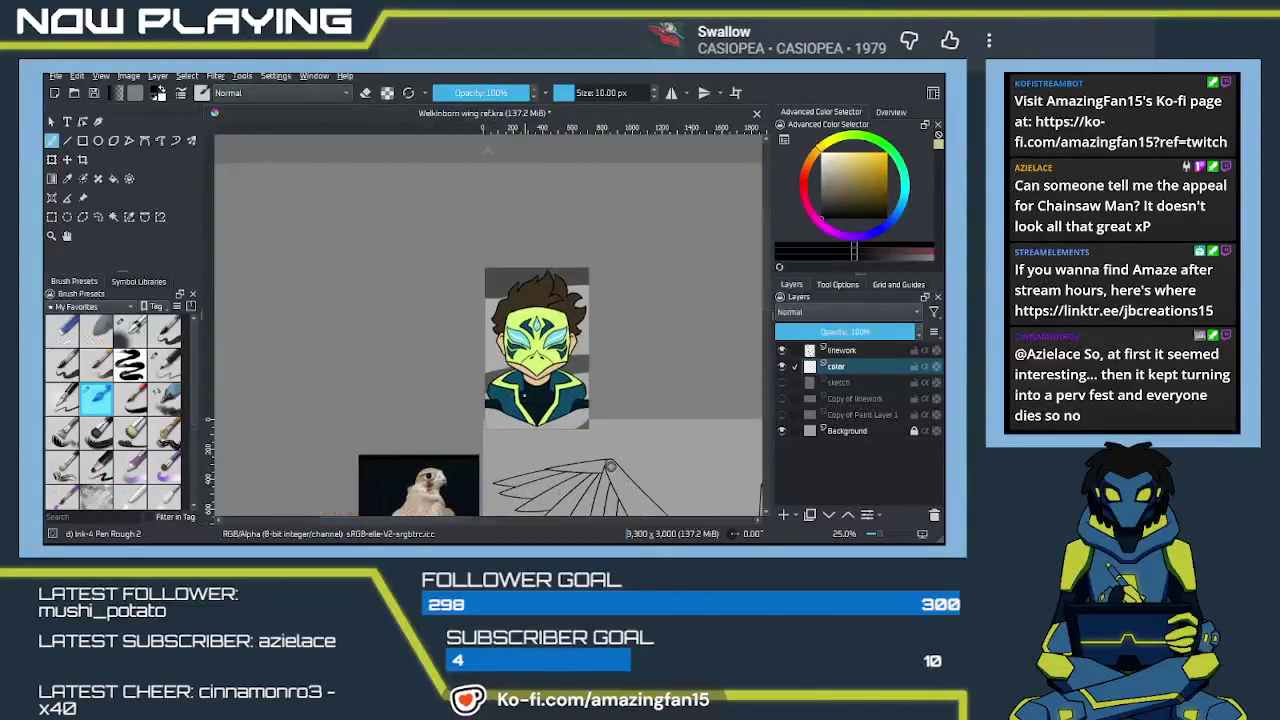
key("p")
left_click(568, 311)
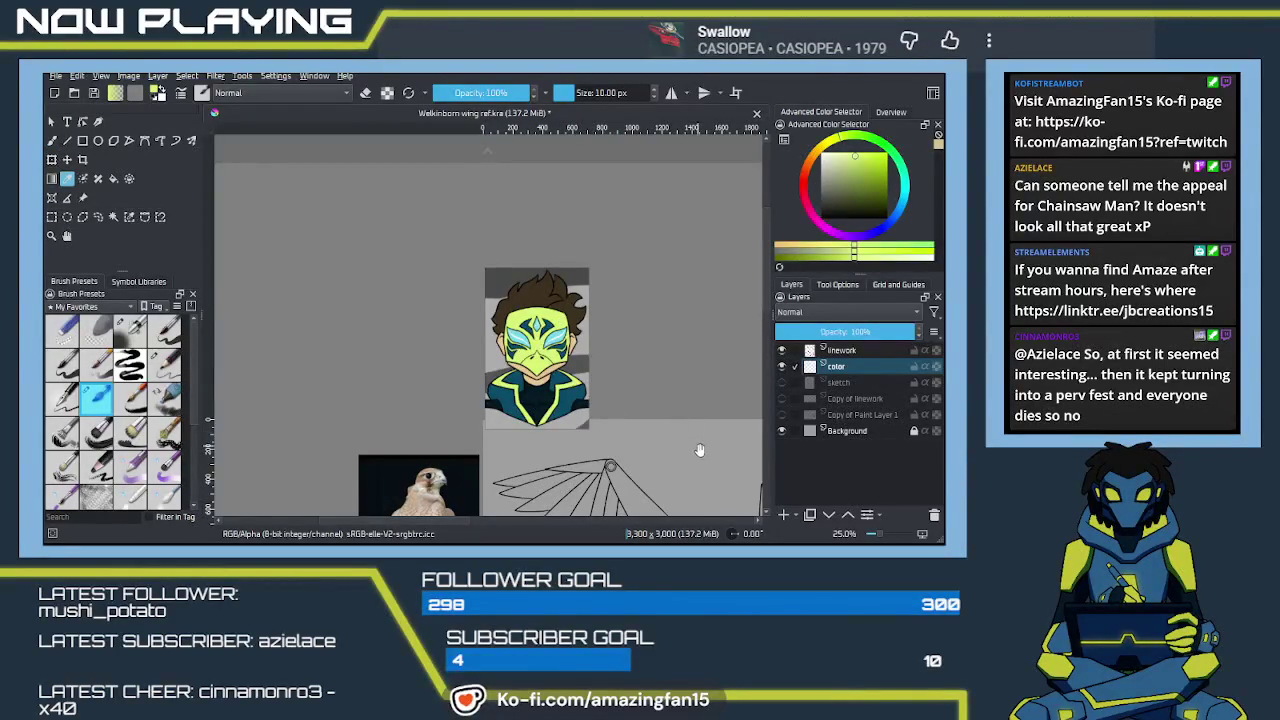
left_click_drag(694, 446, 572, 300)
scroll(572, 300, "down", 3)
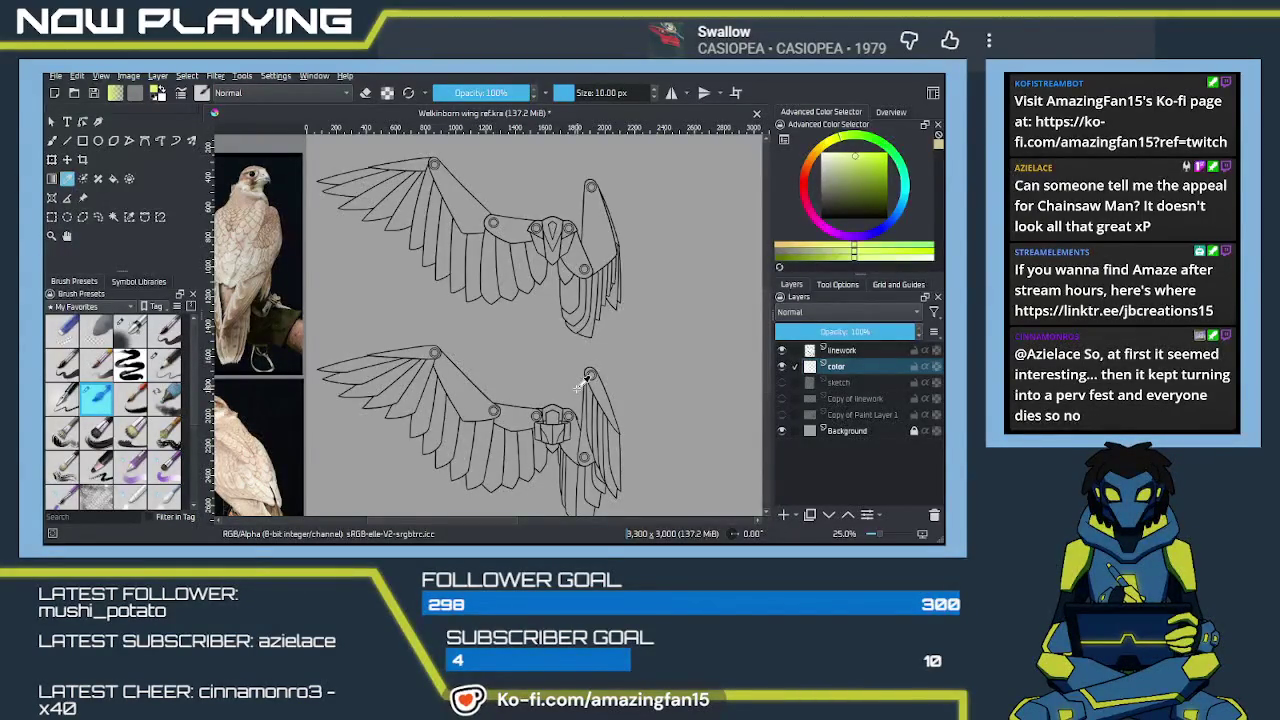
left_click(849, 350)
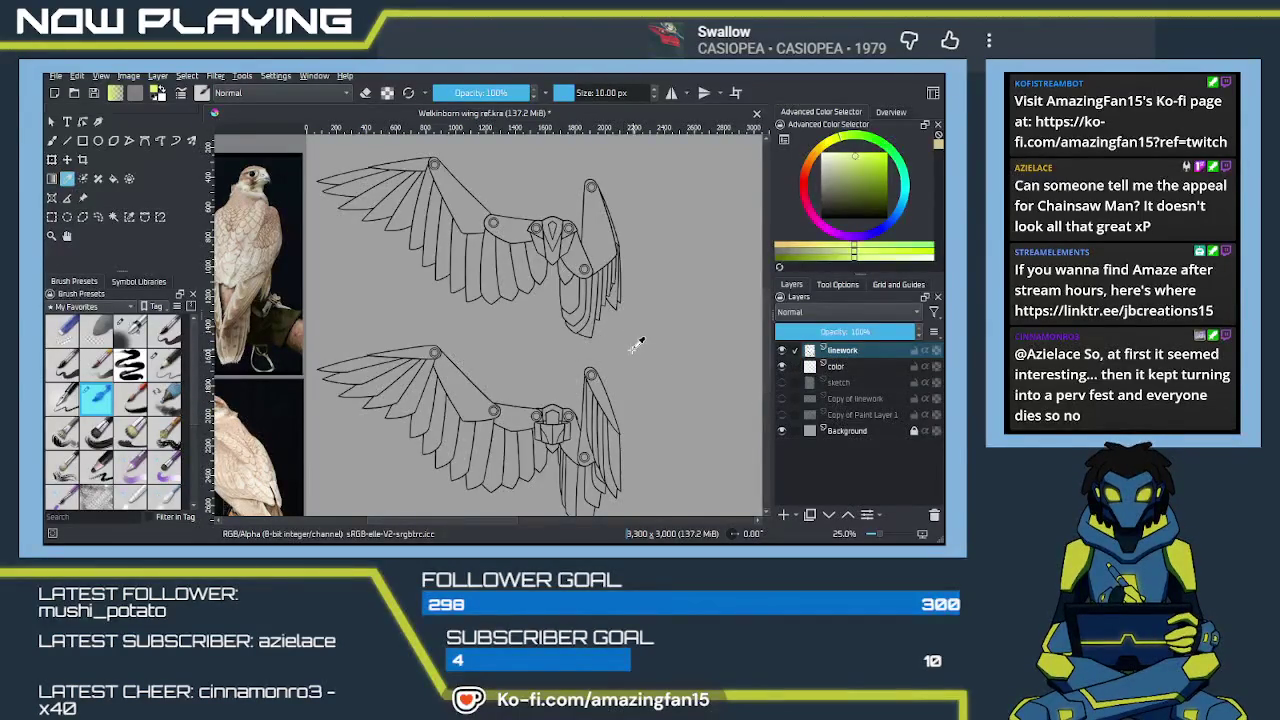
Select the area bounded by the wing outlines with Contiguous Selection and inspect its edges up close
key("w")
left_click(687, 418)
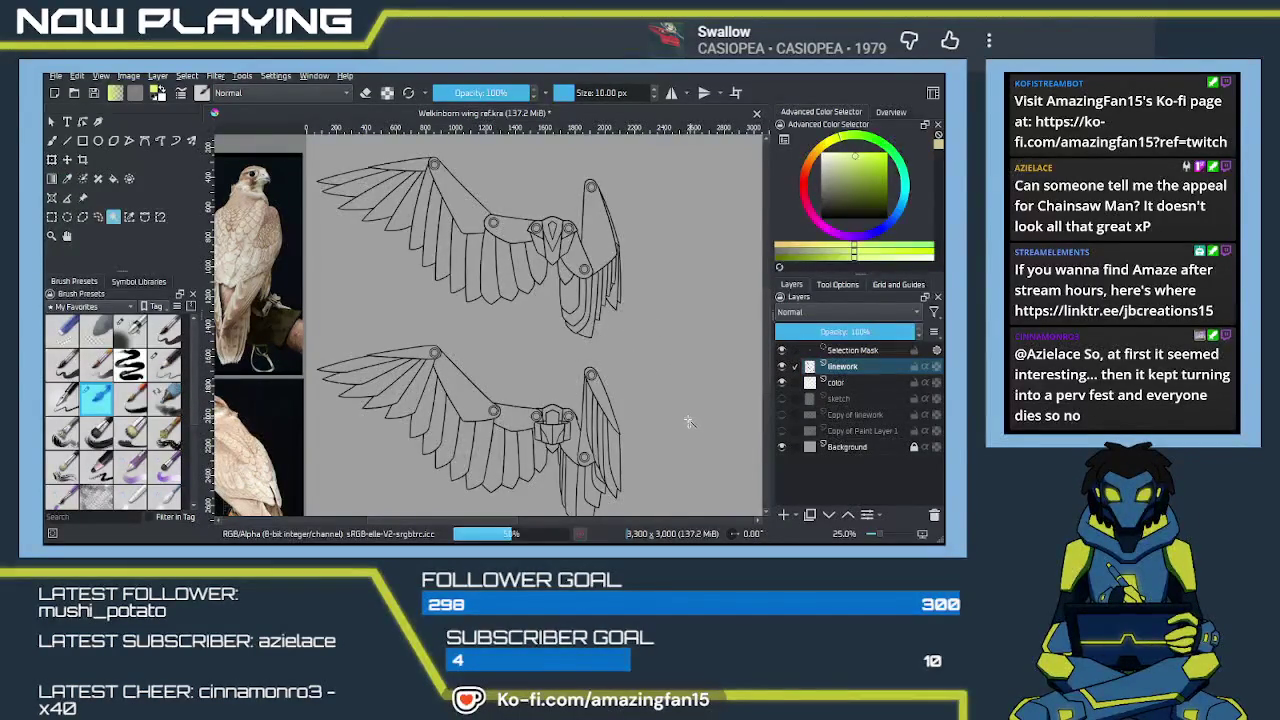
key("ctrl+plus")
key("ctrl+plus")
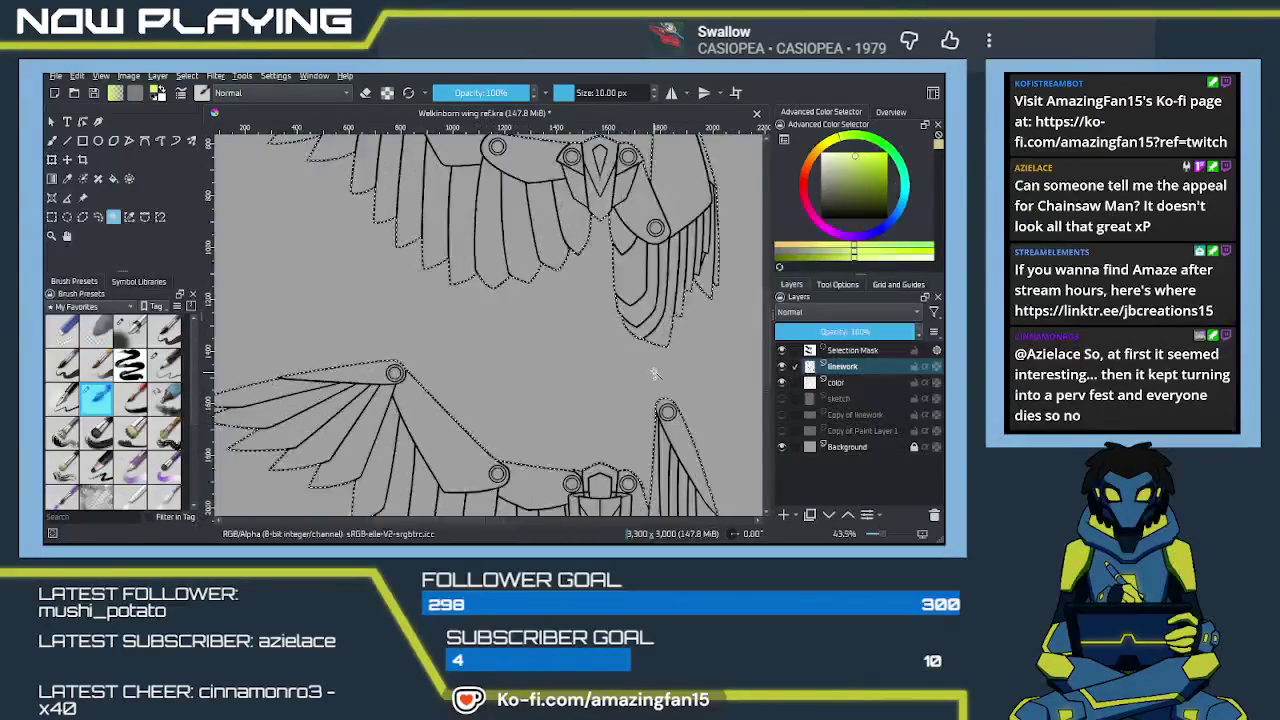
key("ctrl+plus")
scroll(491, 403, "up", 5)
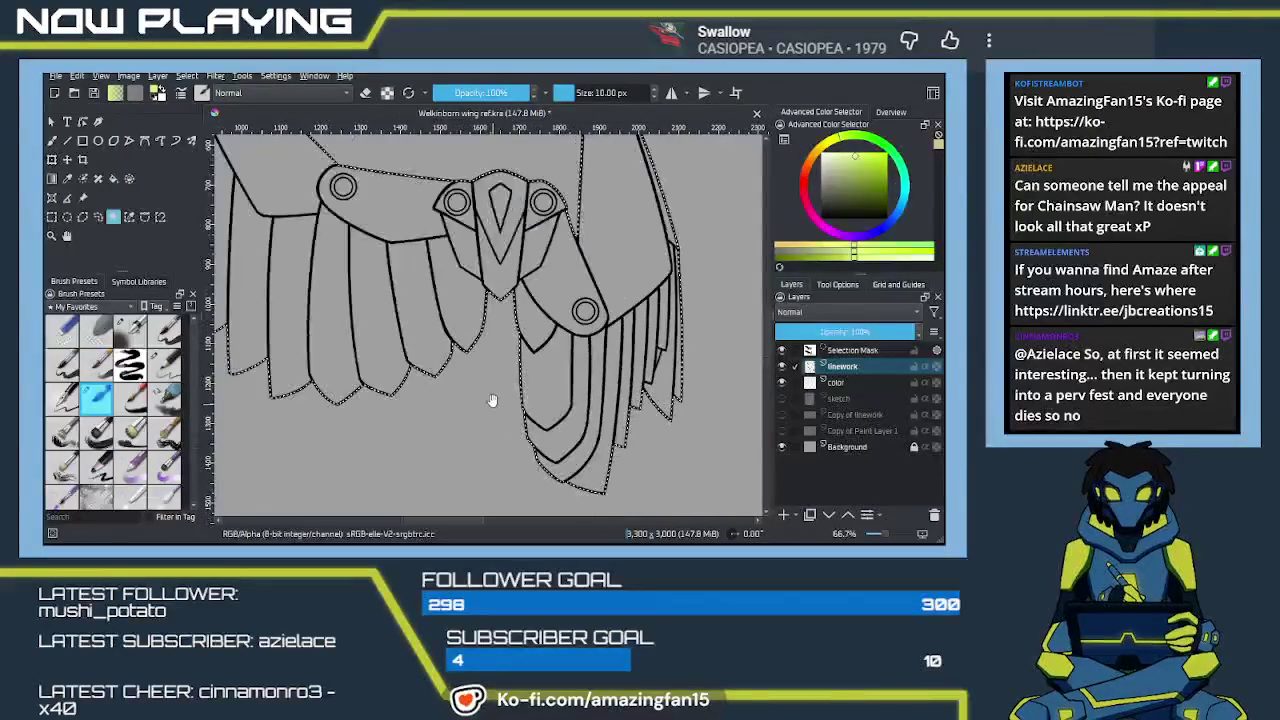
mouse_move(371, 340)
left_mouse_down()
mouse_move(349, 398)
mouse_move(491, 430)
left_mouse_up()
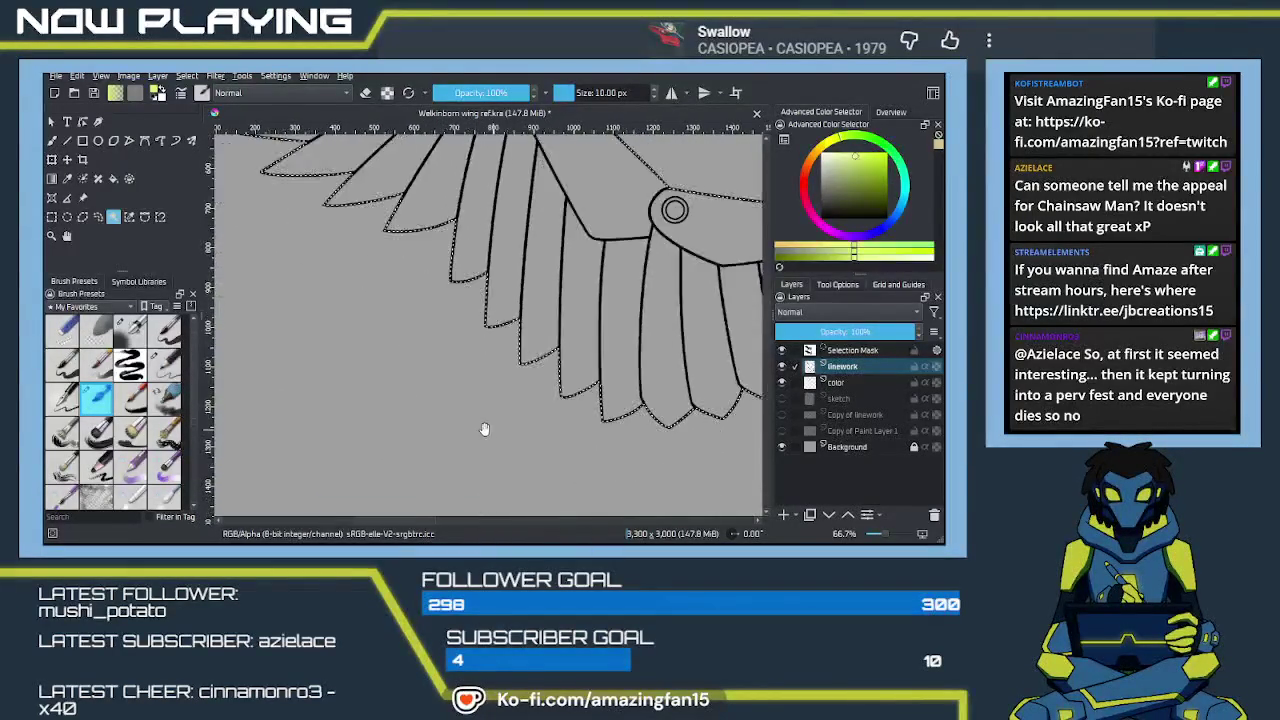
mouse_move(533, 499)
left_mouse_down()
mouse_move(516, 432)
mouse_move(643, 431)
mouse_move(507, 349)
left_mouse_up()
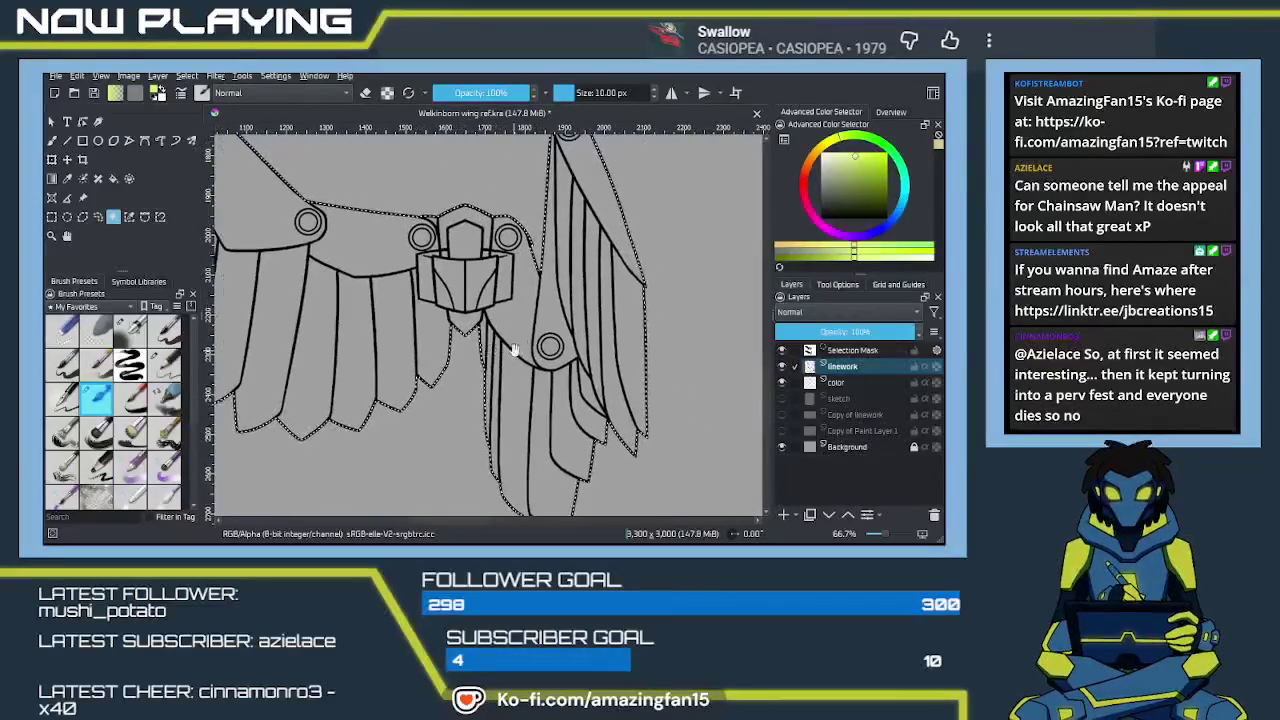
left_click_drag(507, 349, 527, 390)
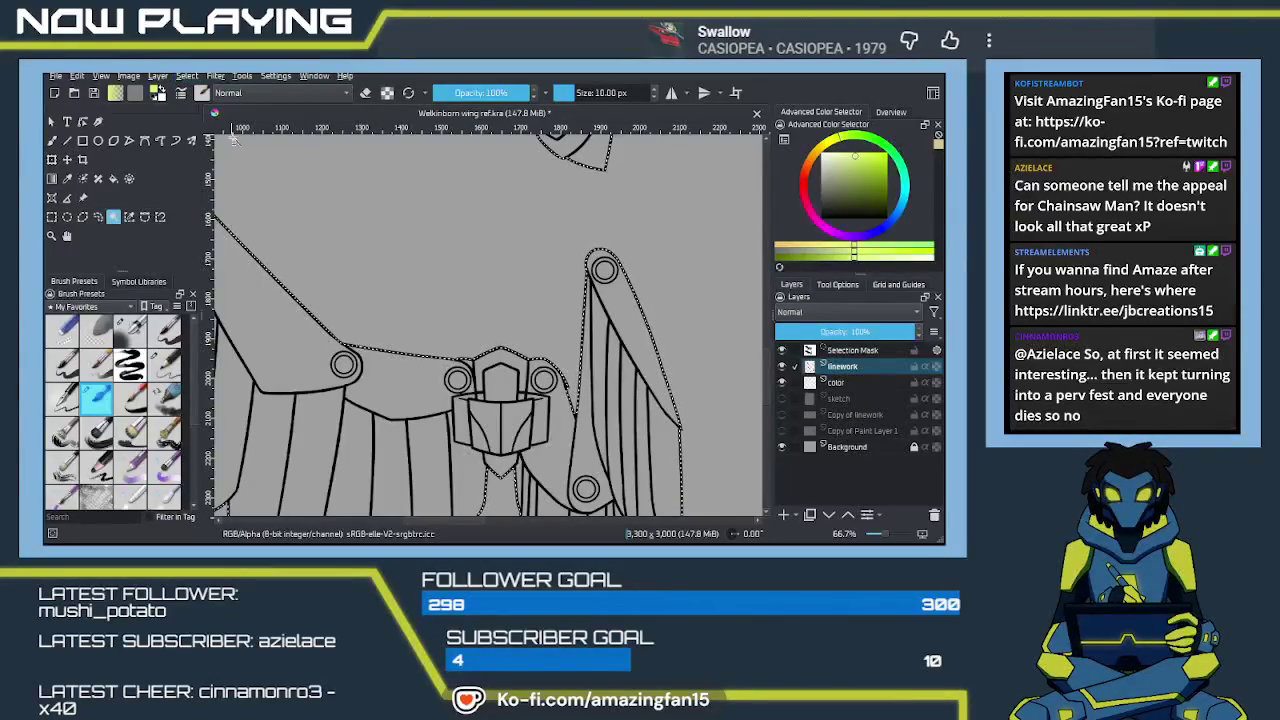
left_click(838, 383)
key("f")
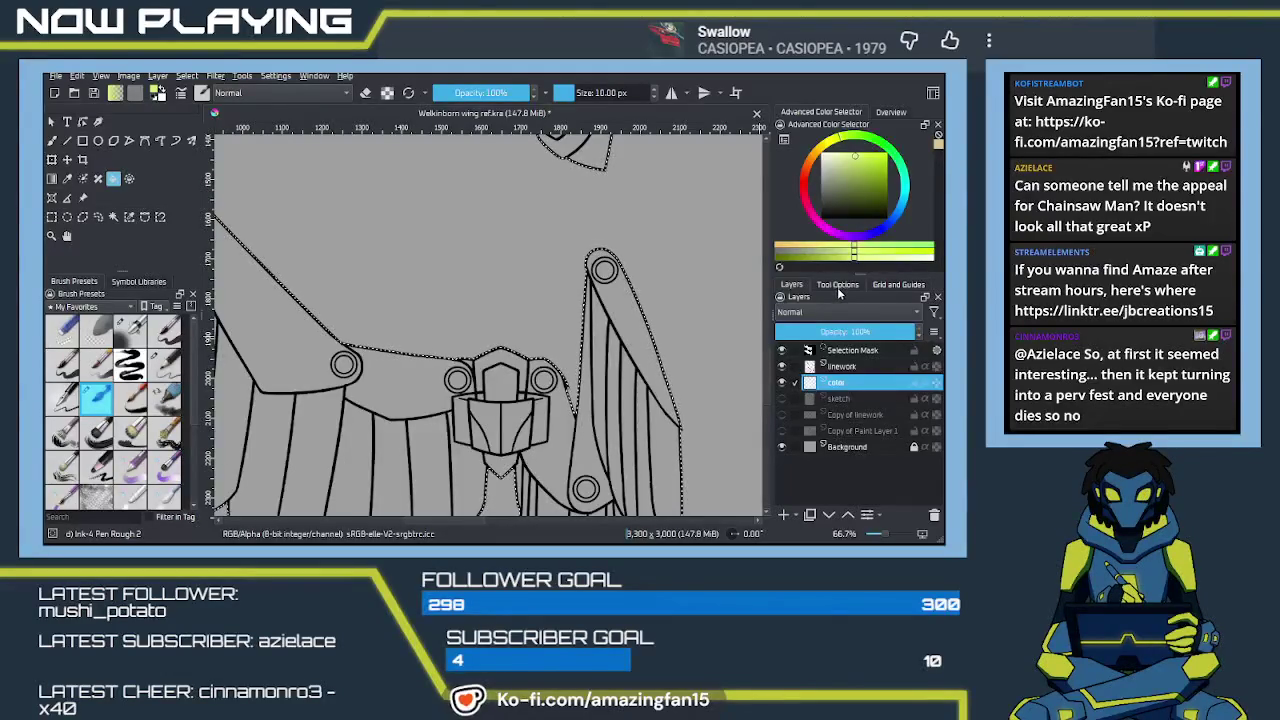
Fill the whole wing selection with yellow-green on the color layer and deselect
left_click(840, 285)
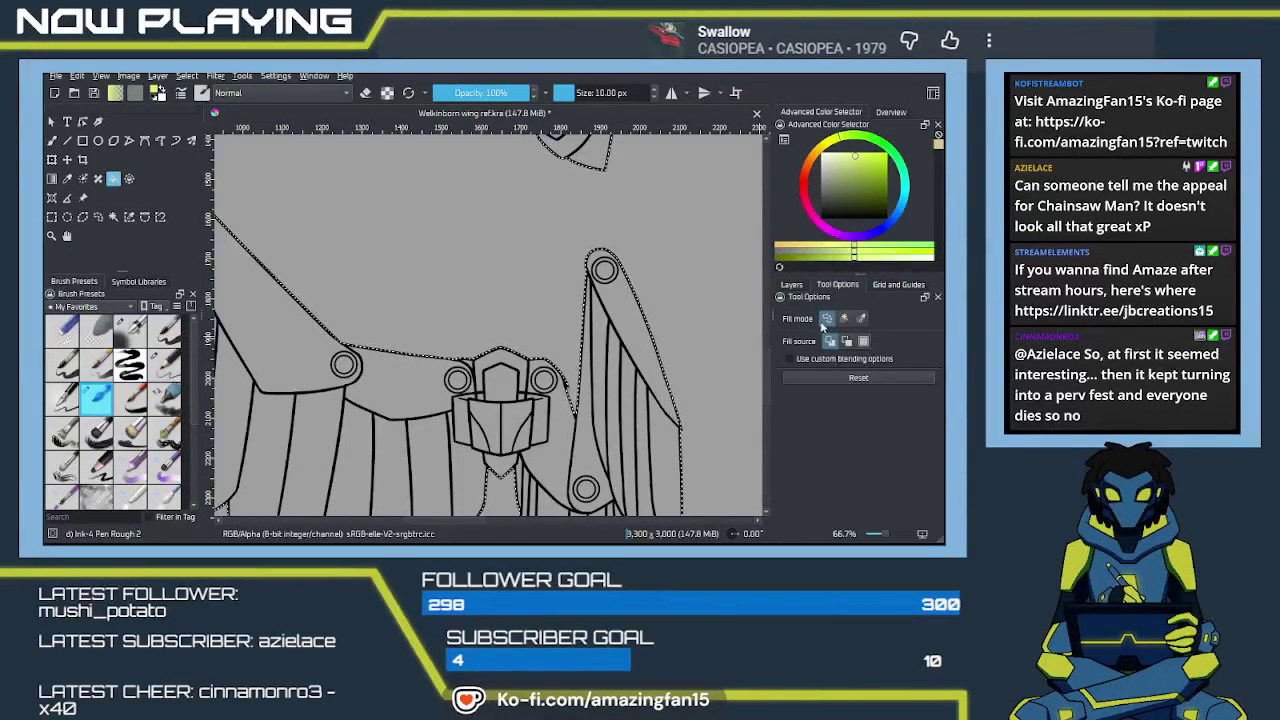
left_click(827, 319)
left_click(402, 392)
key("ctrl+shift+a")
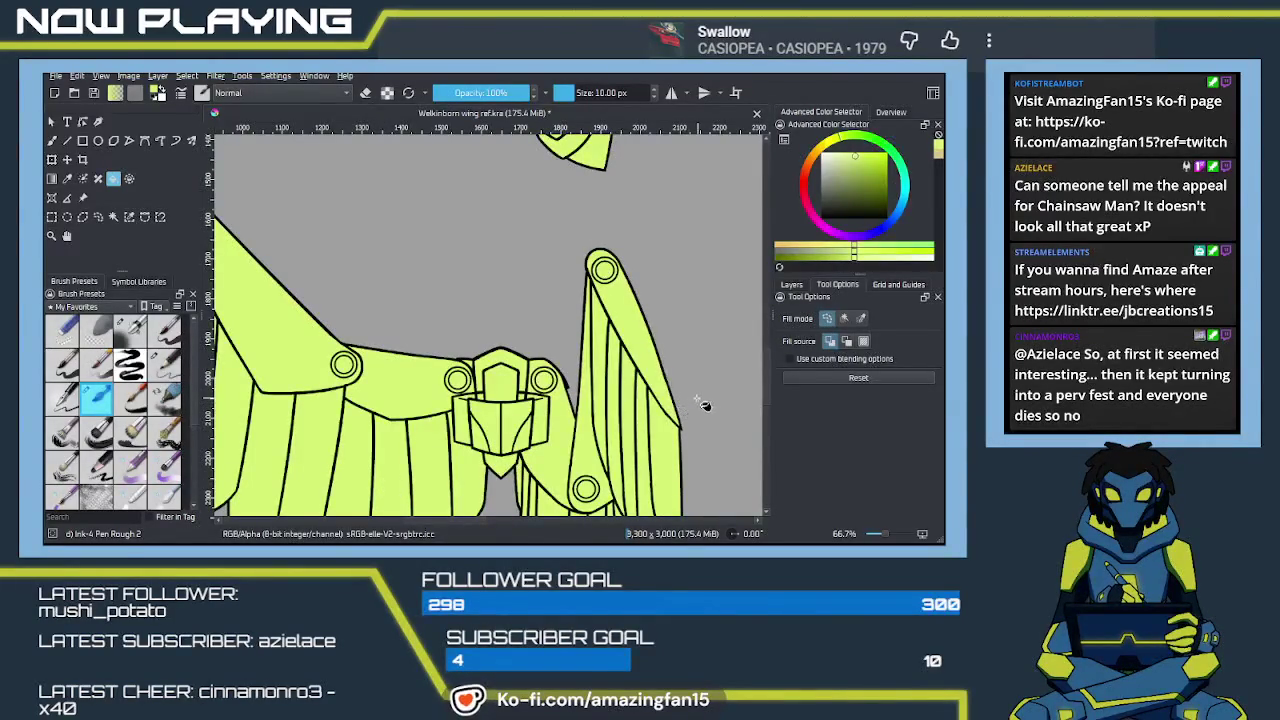
left_click_drag(551, 422, 586, 410)
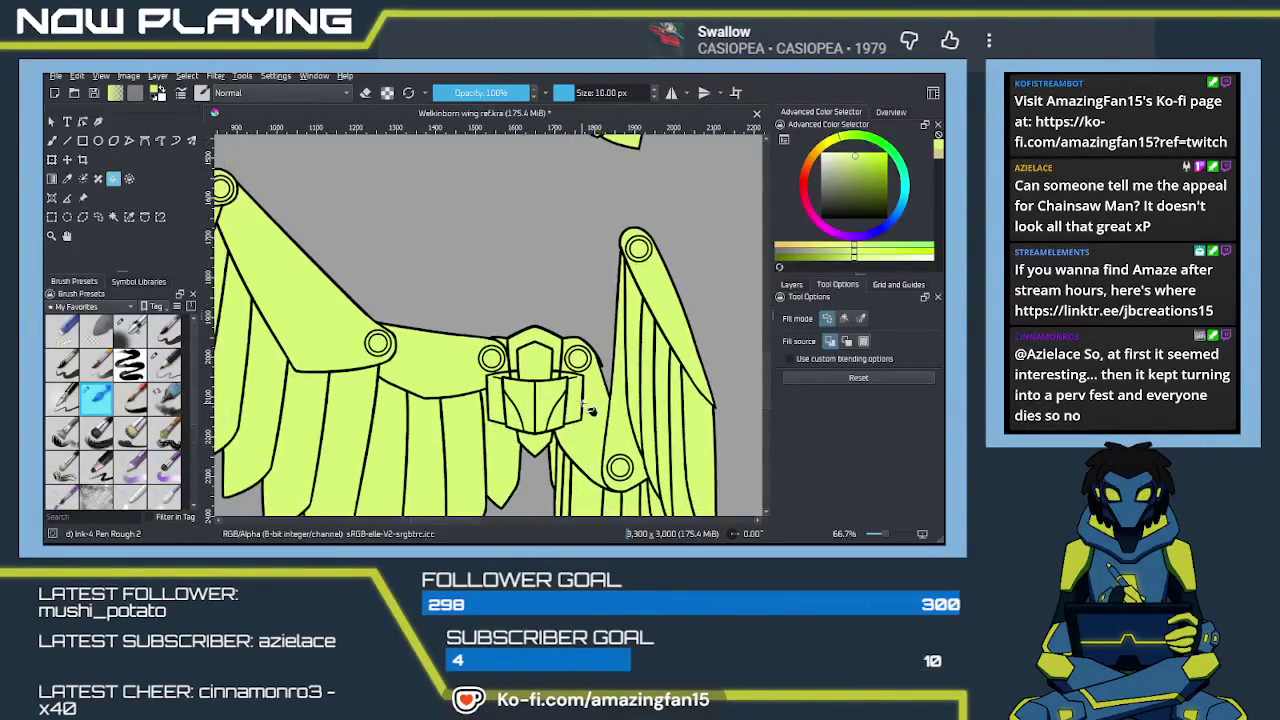
scroll(603, 400, "up", 4)
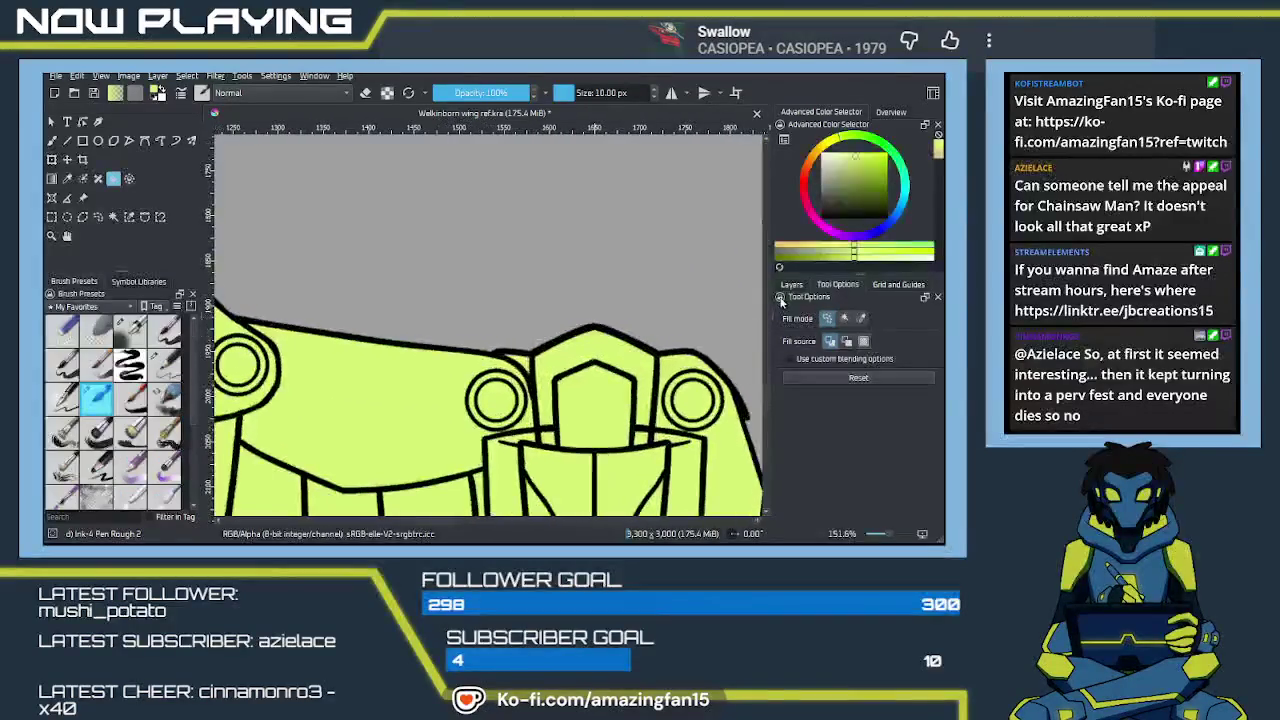
Make the linework layer active and turn on the Multibrush with a vertical mirror axis
left_click(791, 285)
left_click(841, 350)
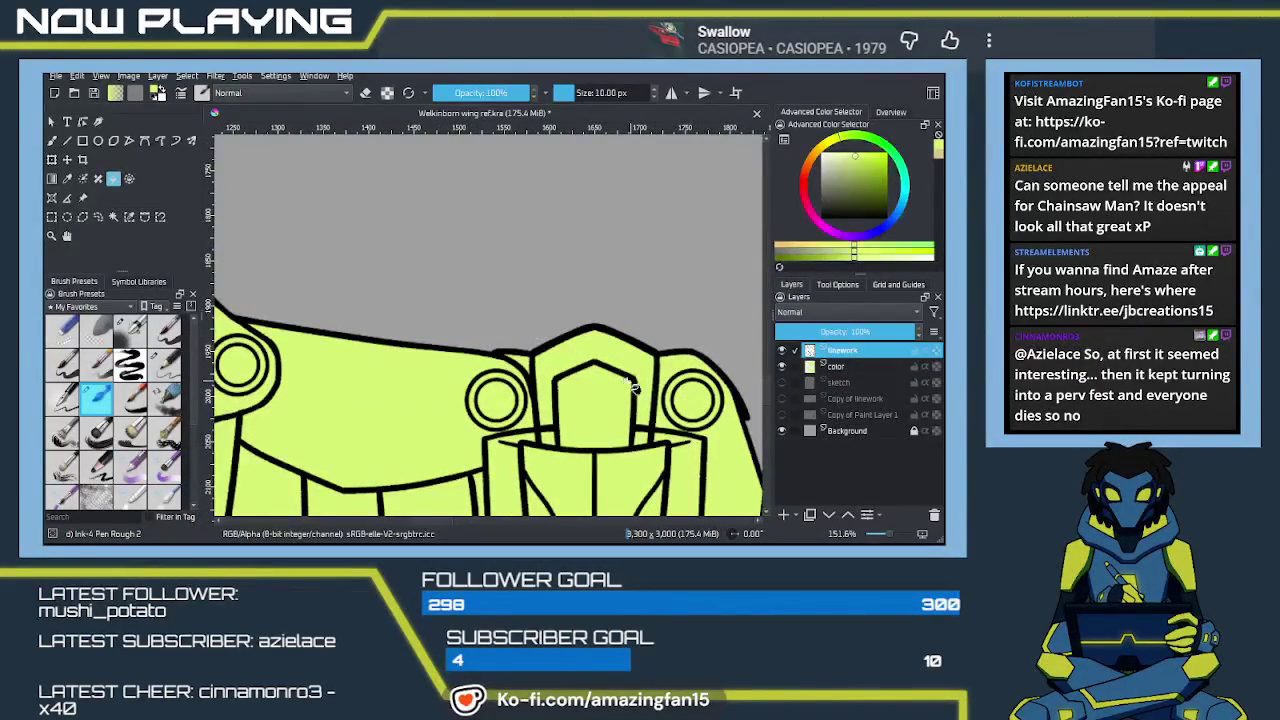
key("b")
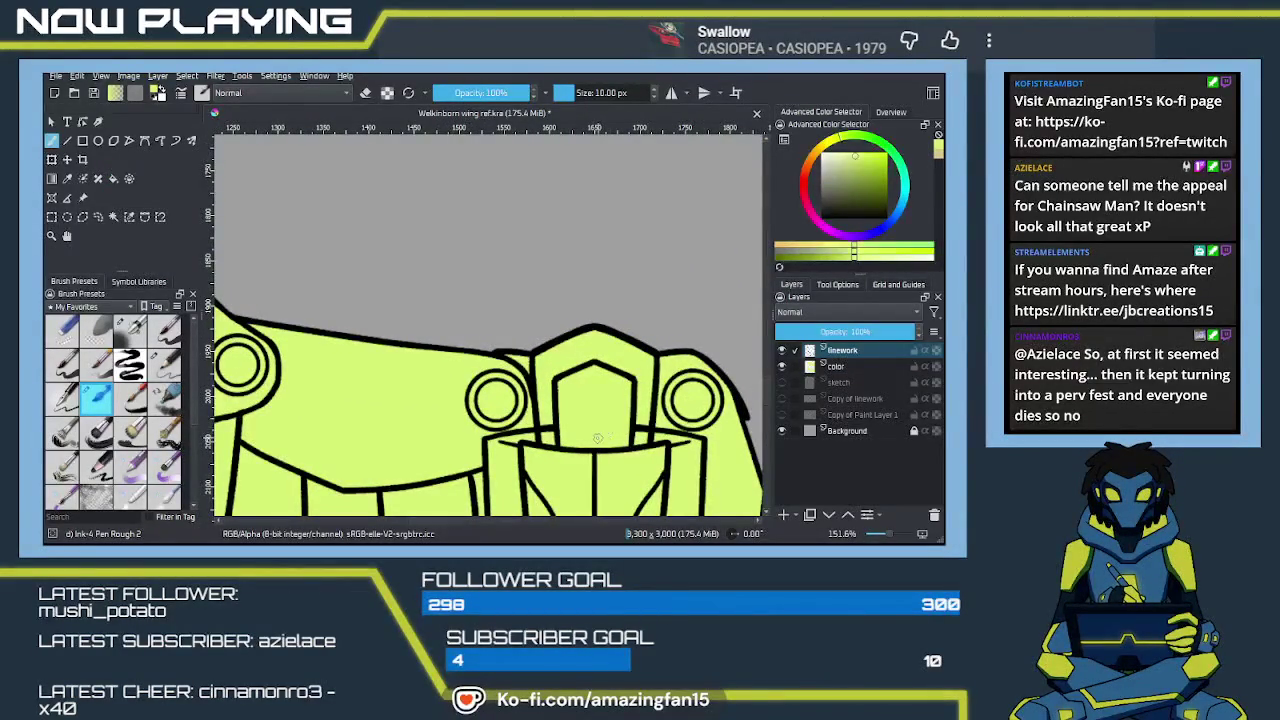
key("q")
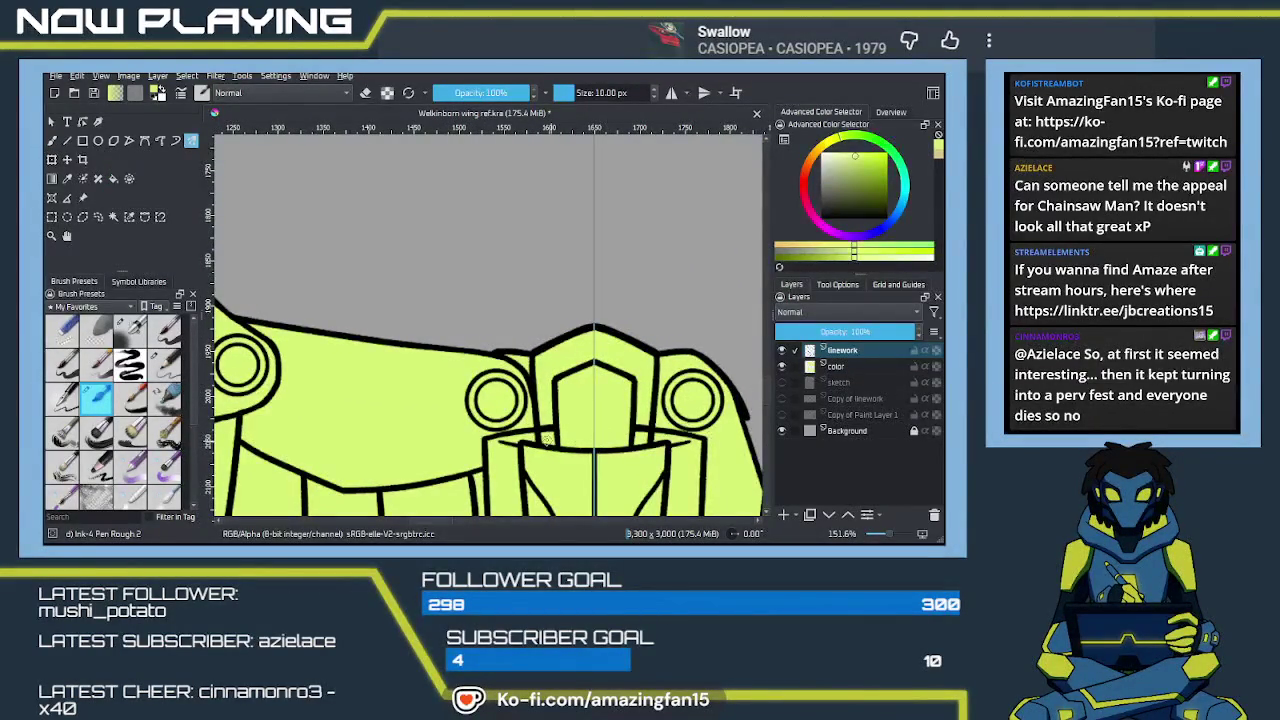
scroll(562, 430, "up", 2)
Zoom out to show both wings, return to the Freehand Brush, and save the document
scroll(564, 418, "up", 2)
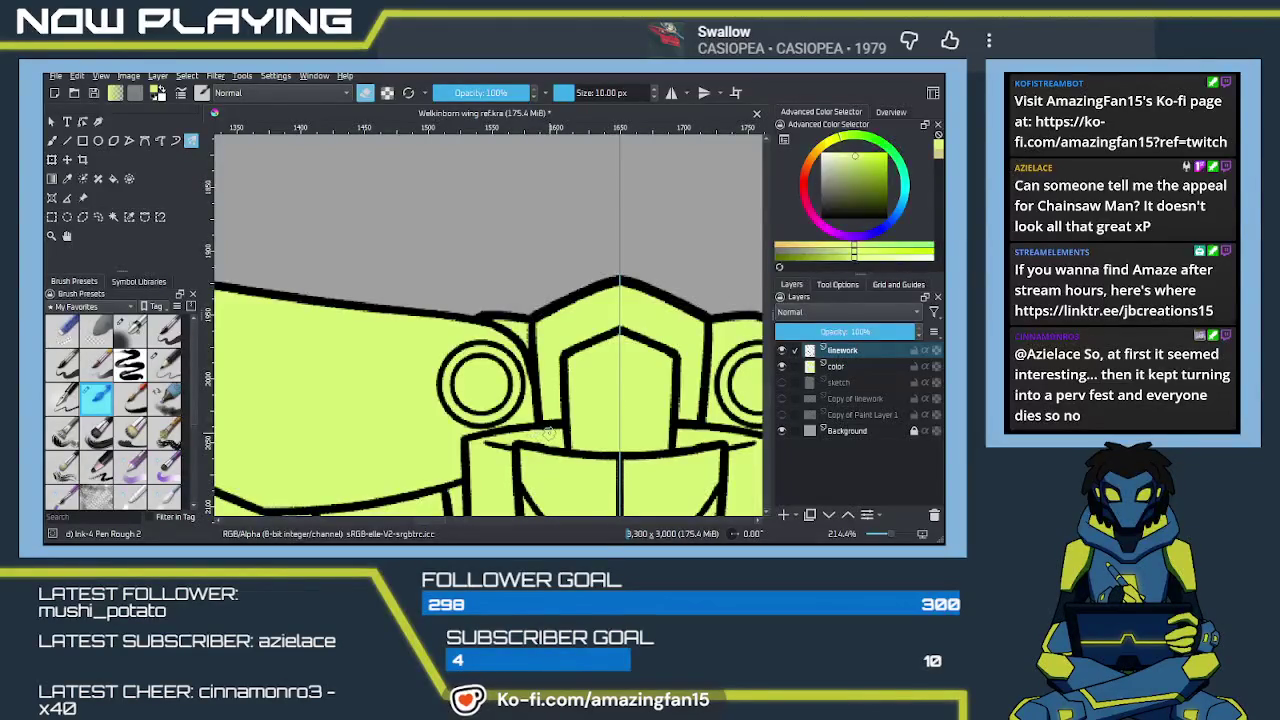
scroll(577, 446, "down", 1)
scroll(577, 446, "down", 1)
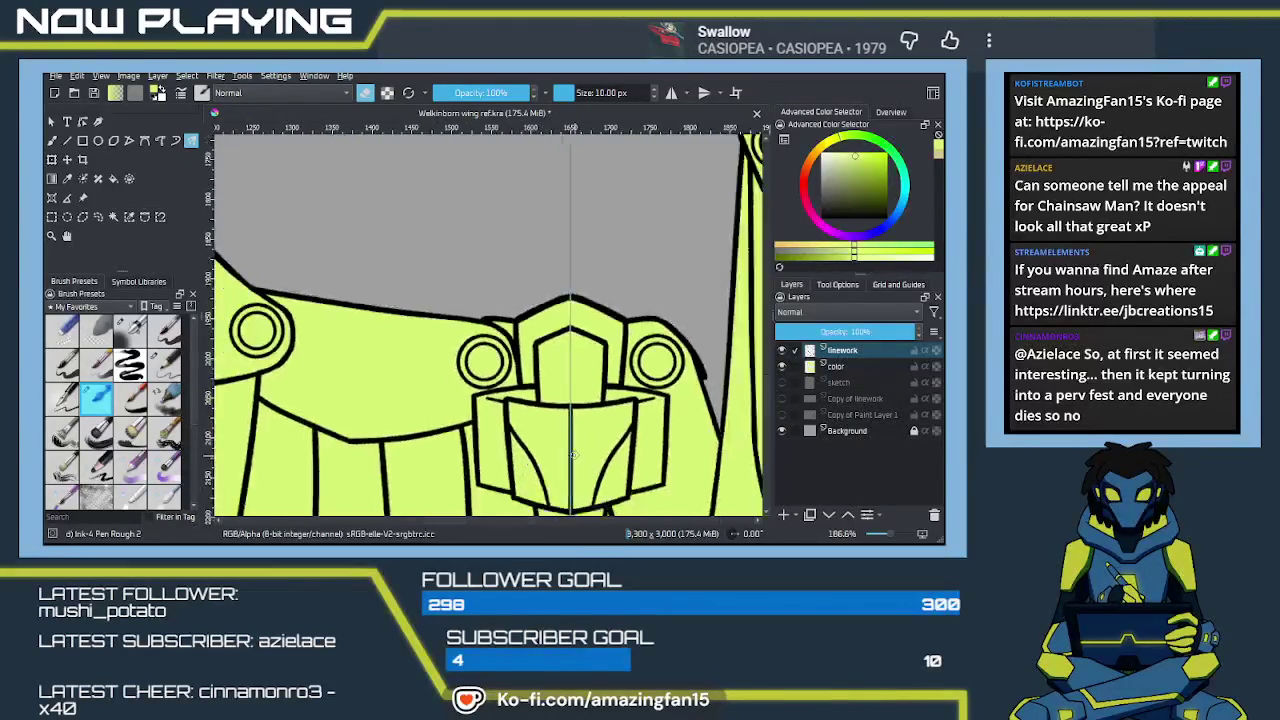
scroll(540, 400, "down", 2)
scroll(500, 350, "down", 1)
scroll(487, 330, "down", 1)
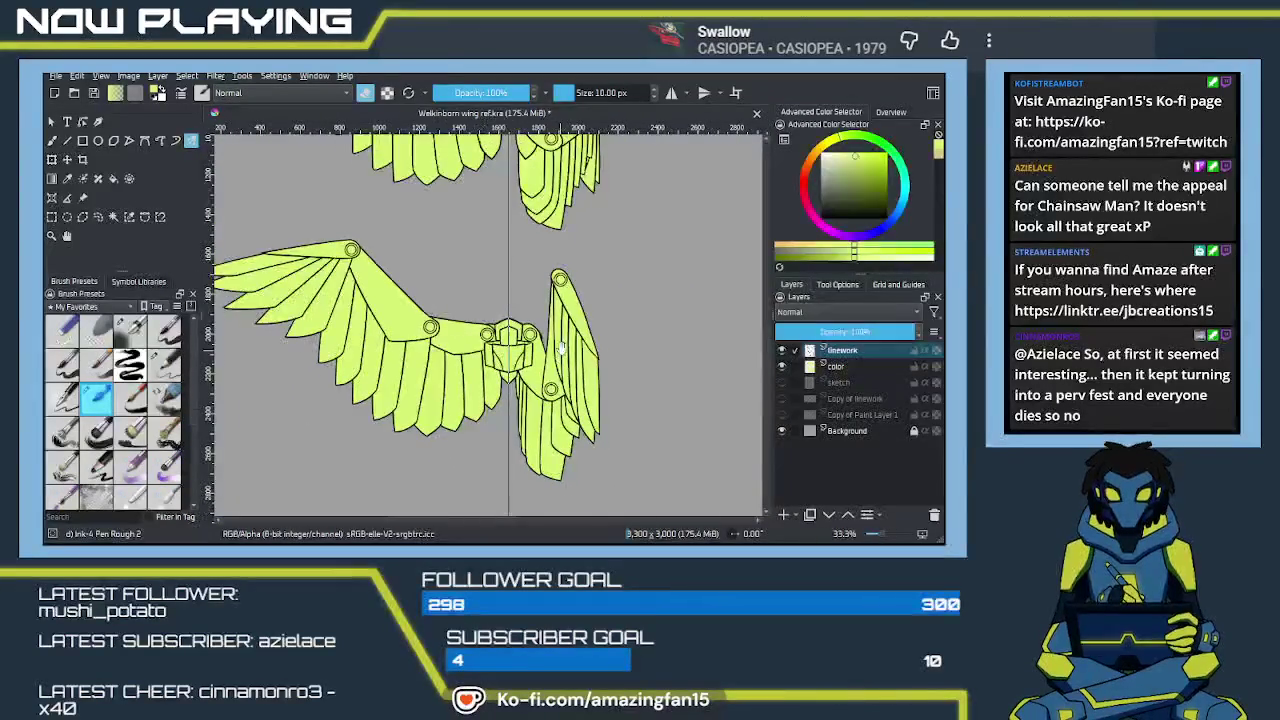
scroll(535, 305, "down", 1)
left_click_drag(535, 305, 565, 405)
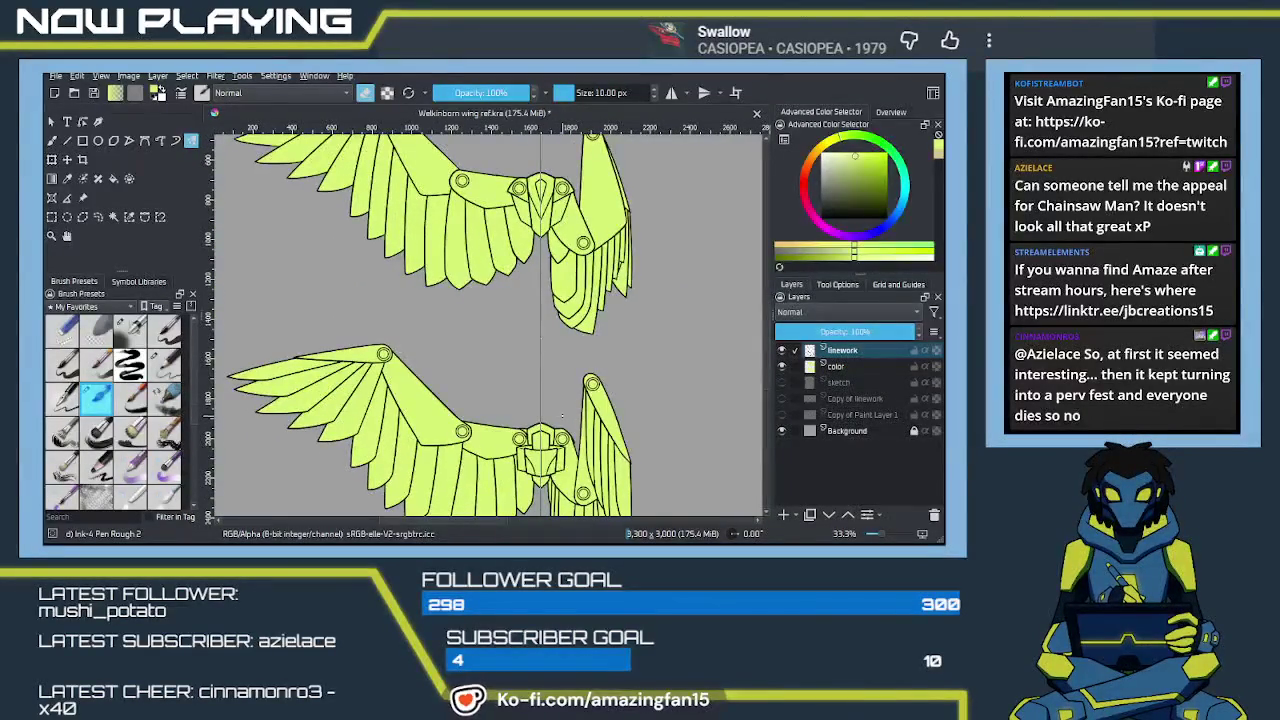
key("b")
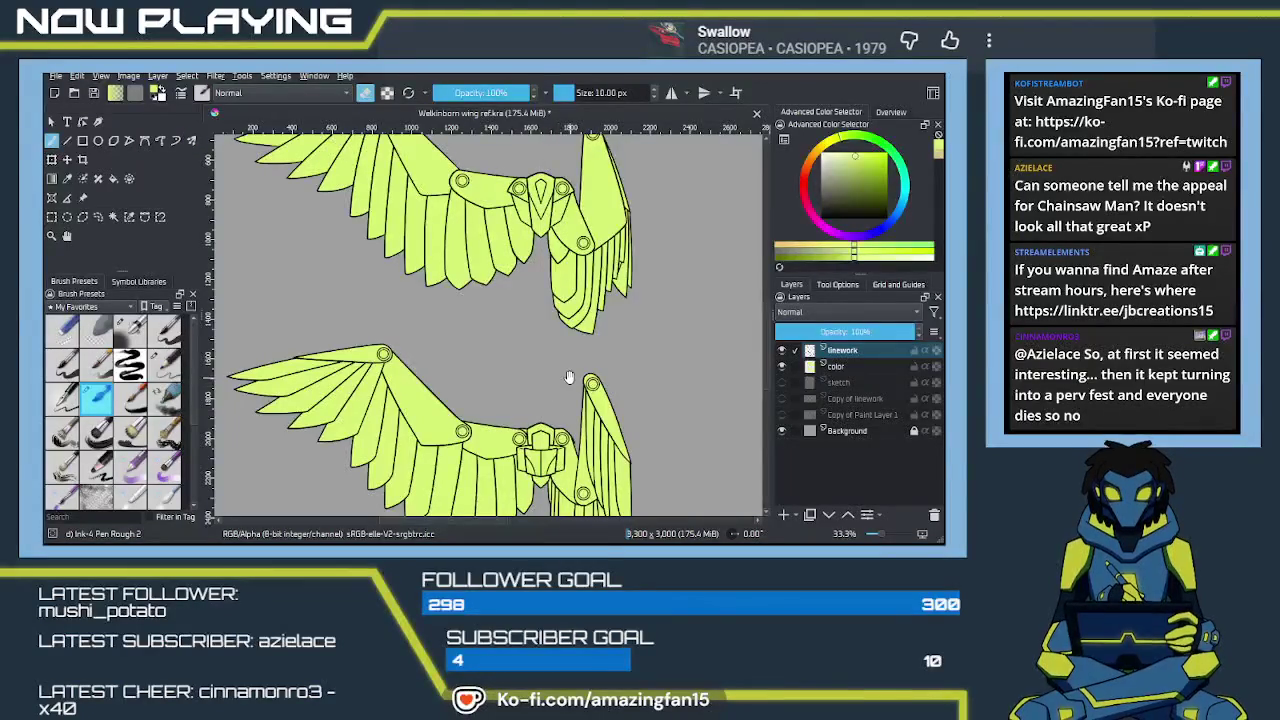
left_click_drag(558, 406, 571, 410)
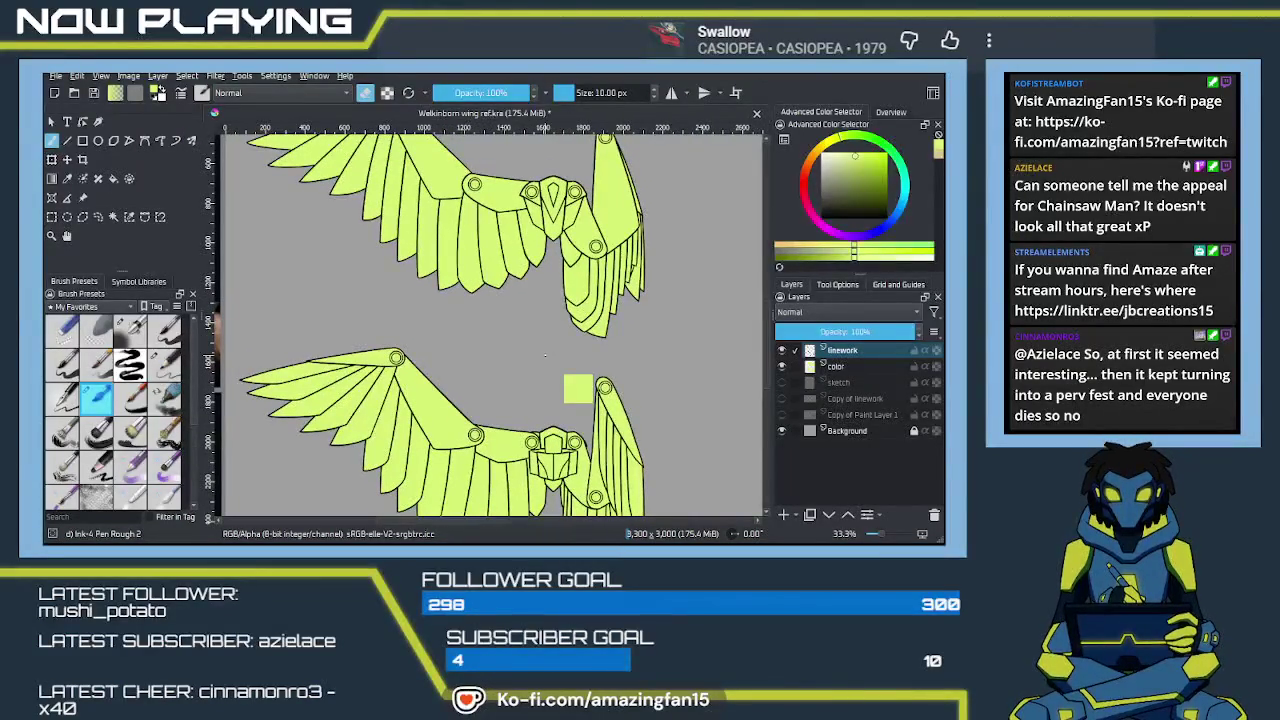
key("ctrl+s")
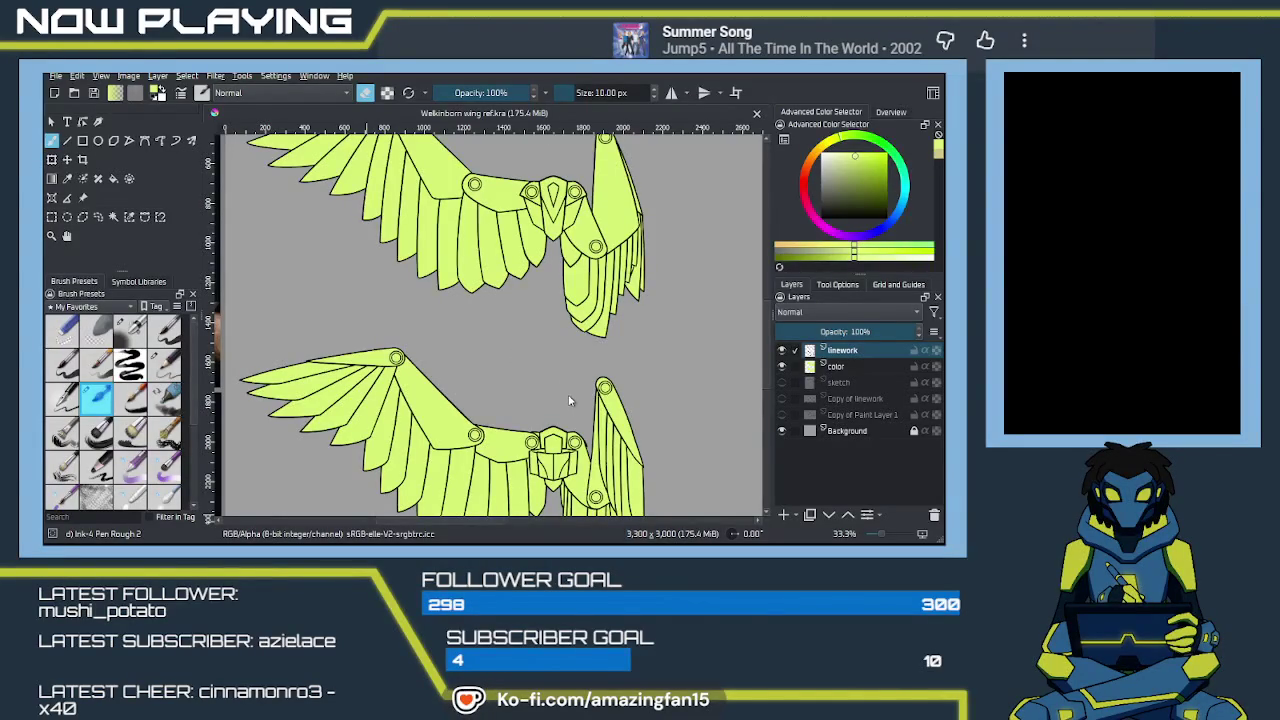
left_click(522, 387)
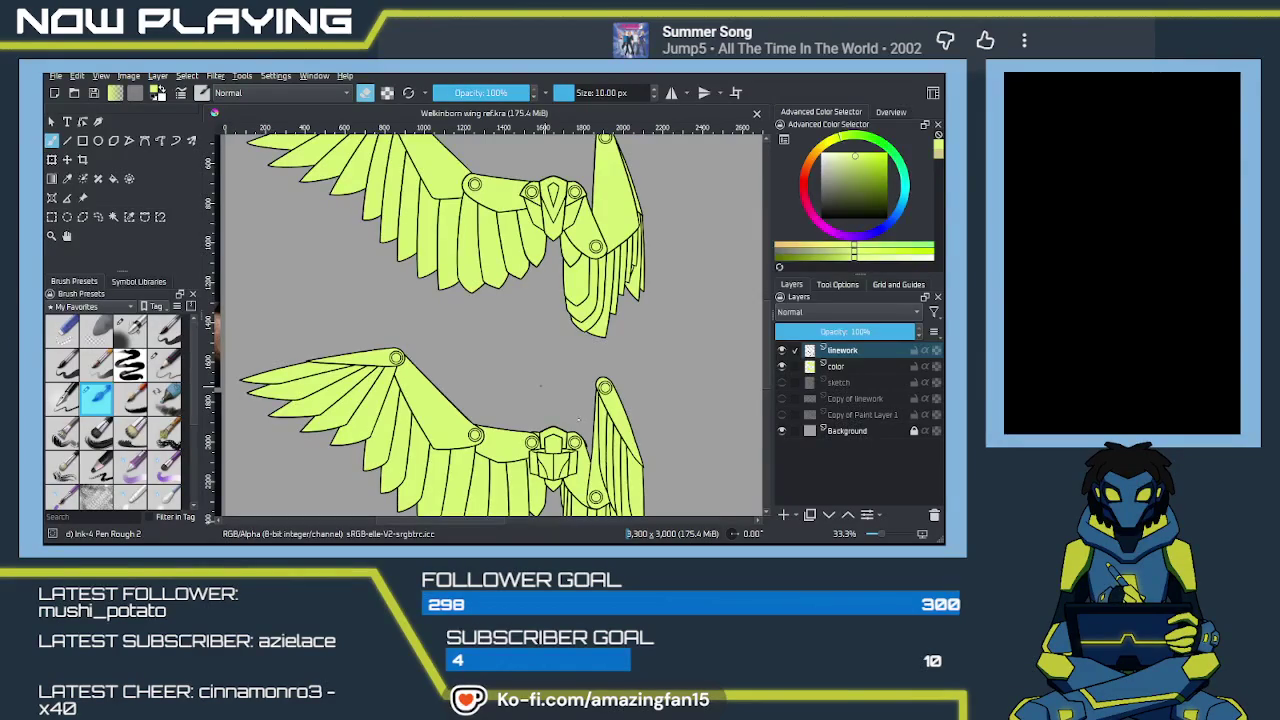
scroll(540, 385, "down", 1)
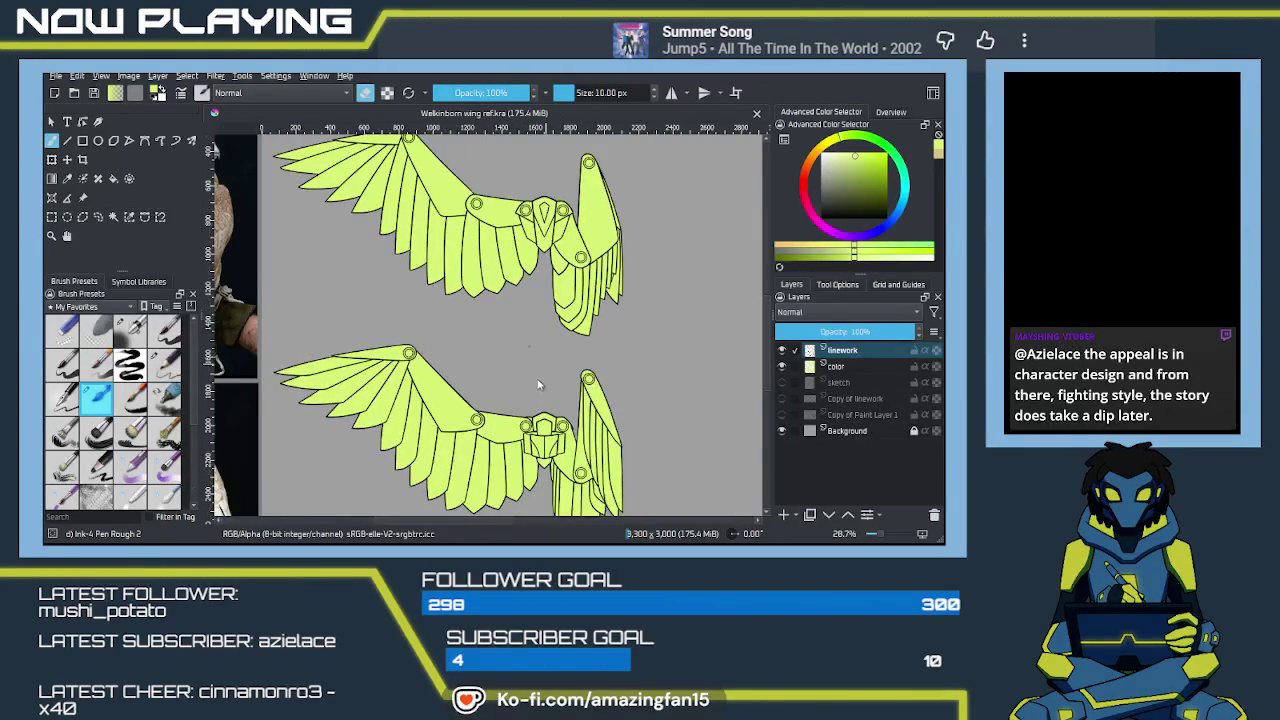
scroll(536, 384, "down", 1)
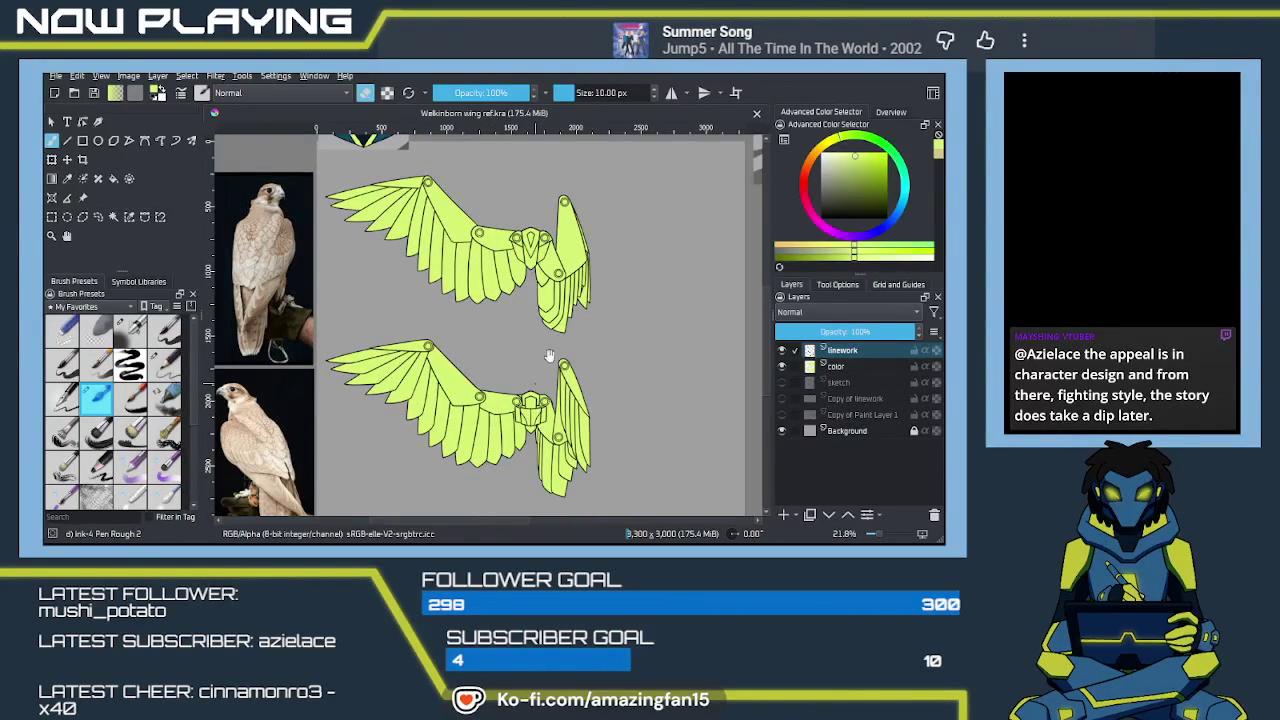
mouse_move(553, 338)
left_mouse_down()
mouse_move(515, 358)
mouse_move(538, 338)
left_mouse_up()
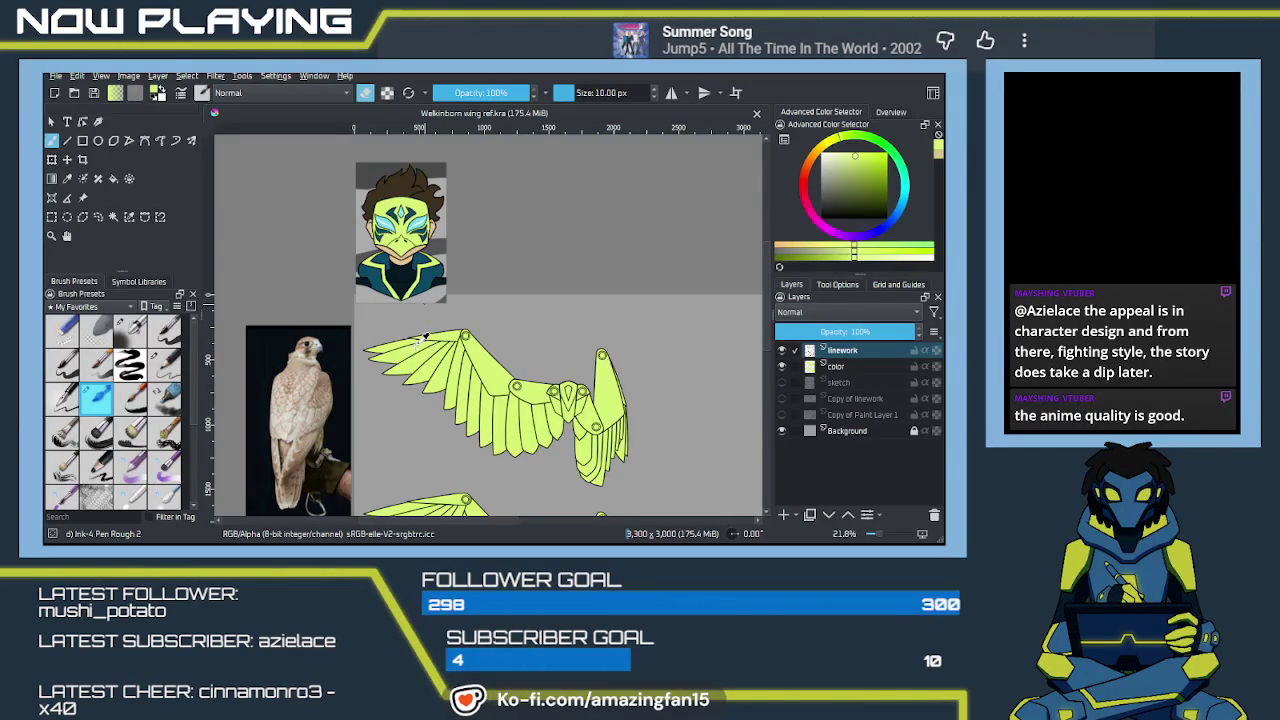
Sample the dark blue-grey from the character art and switch to the Fill tool
key("p")
left_click(425, 338)
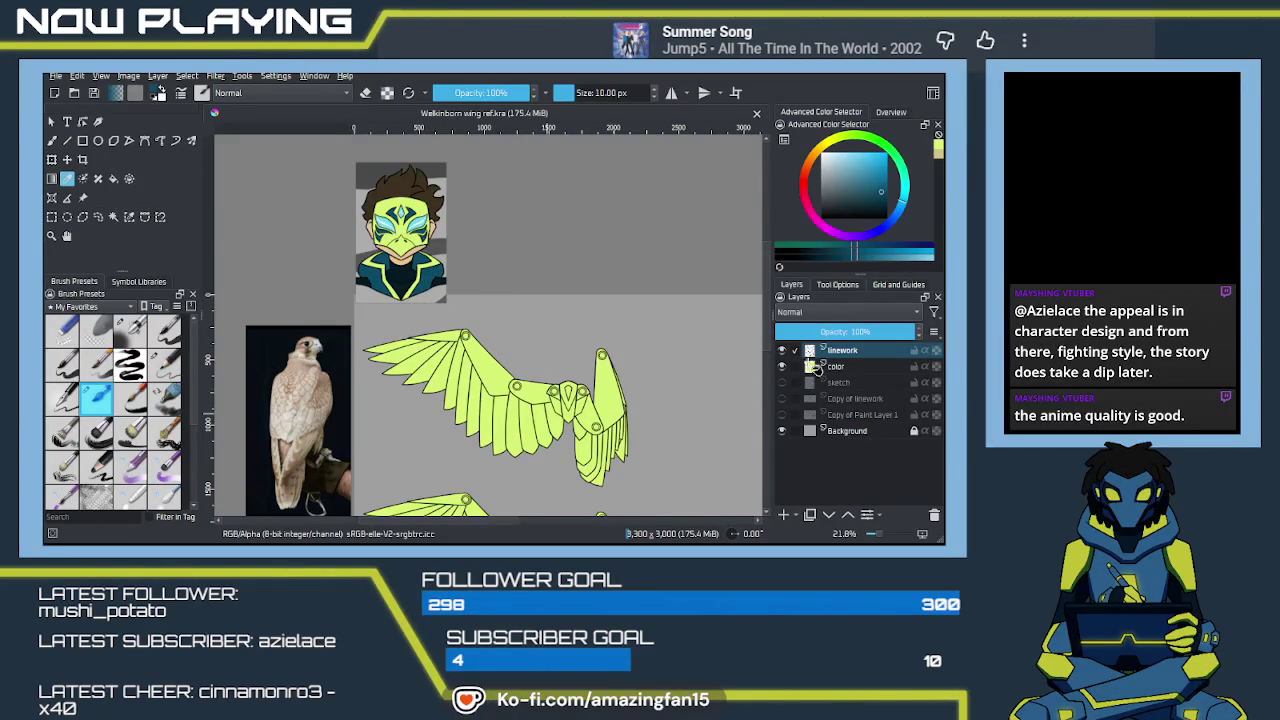
key("f")
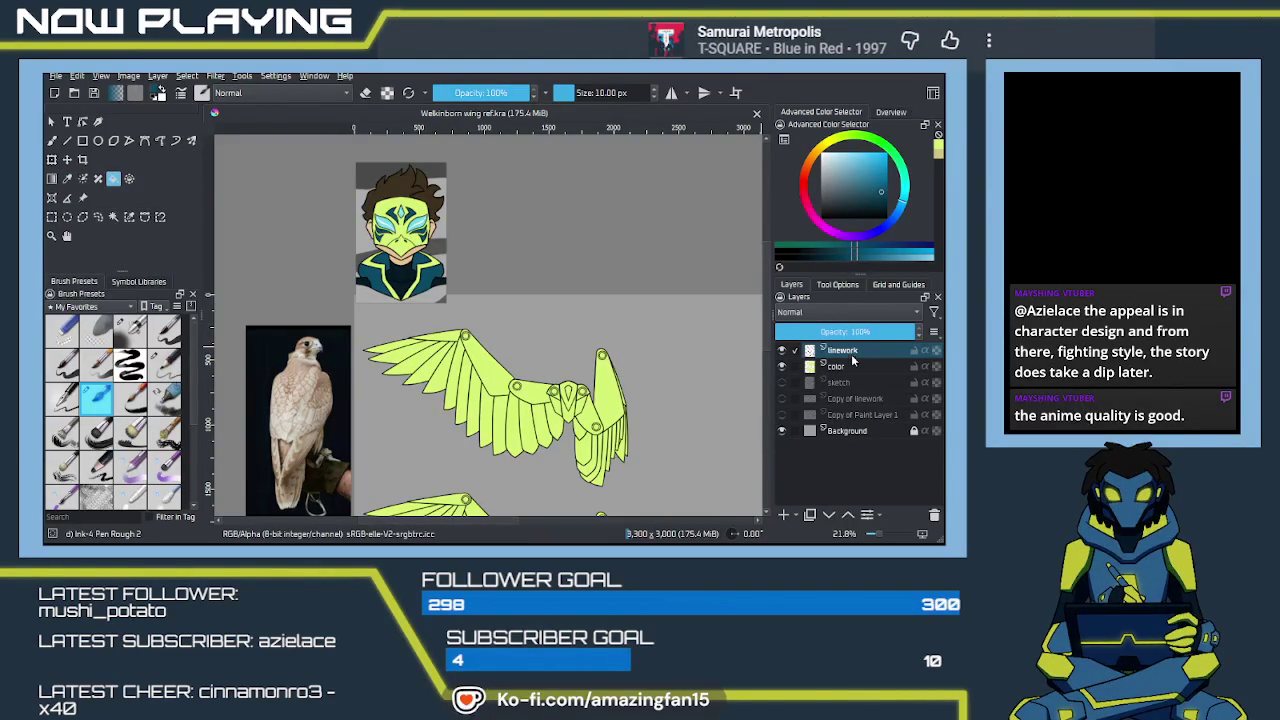
left_click(837, 285)
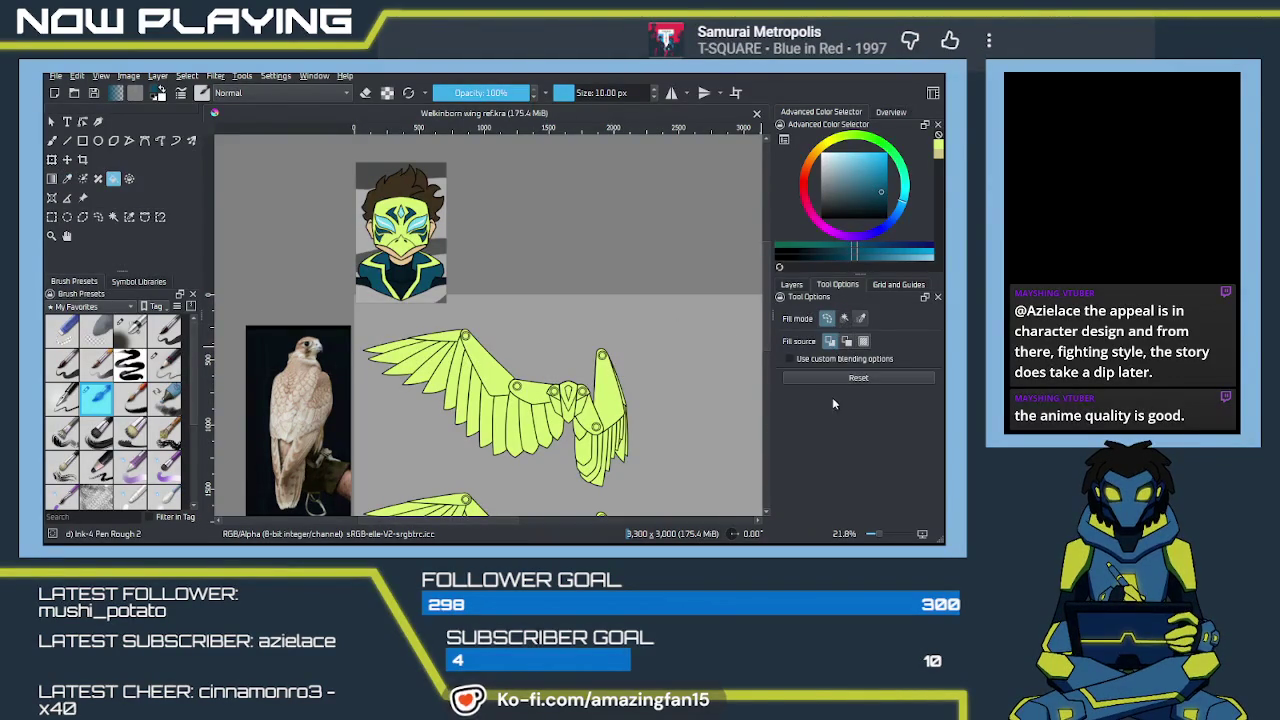
Set Fill to contiguous areas following other layers, then fill one wing-body facet dark teal
left_click(844, 318)
left_click(848, 380)
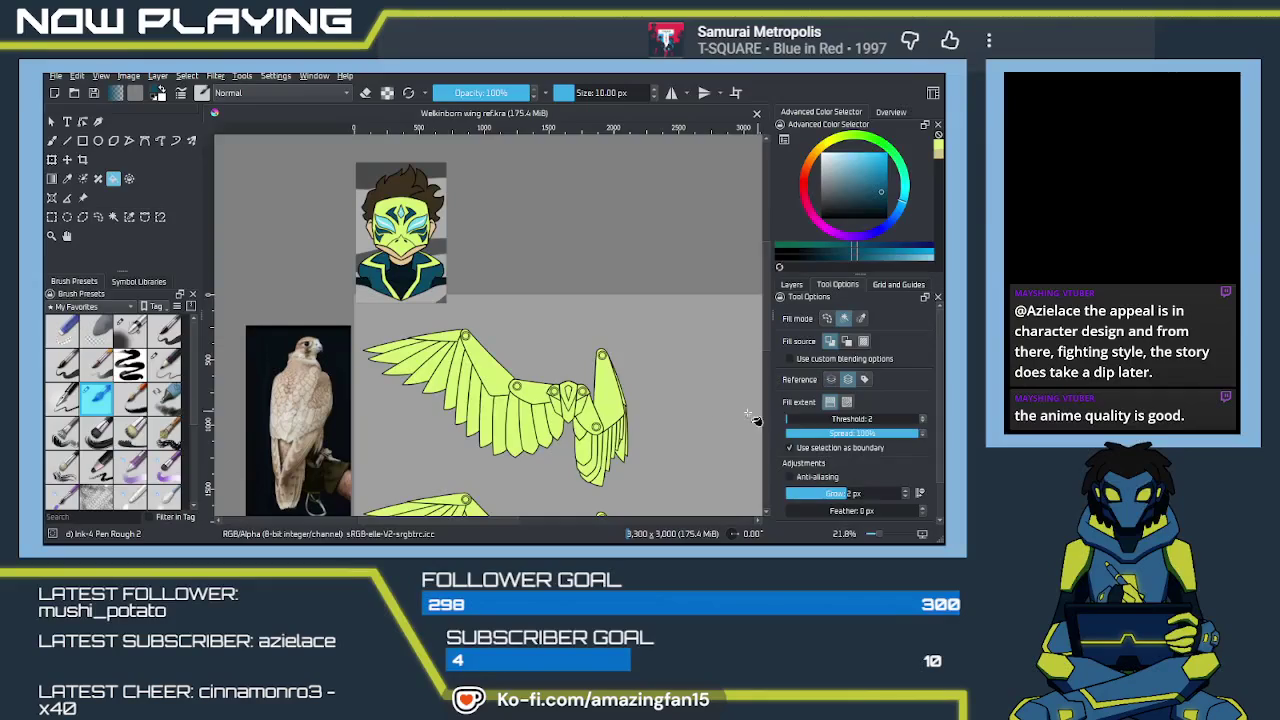
left_click_drag(590, 449, 567, 409)
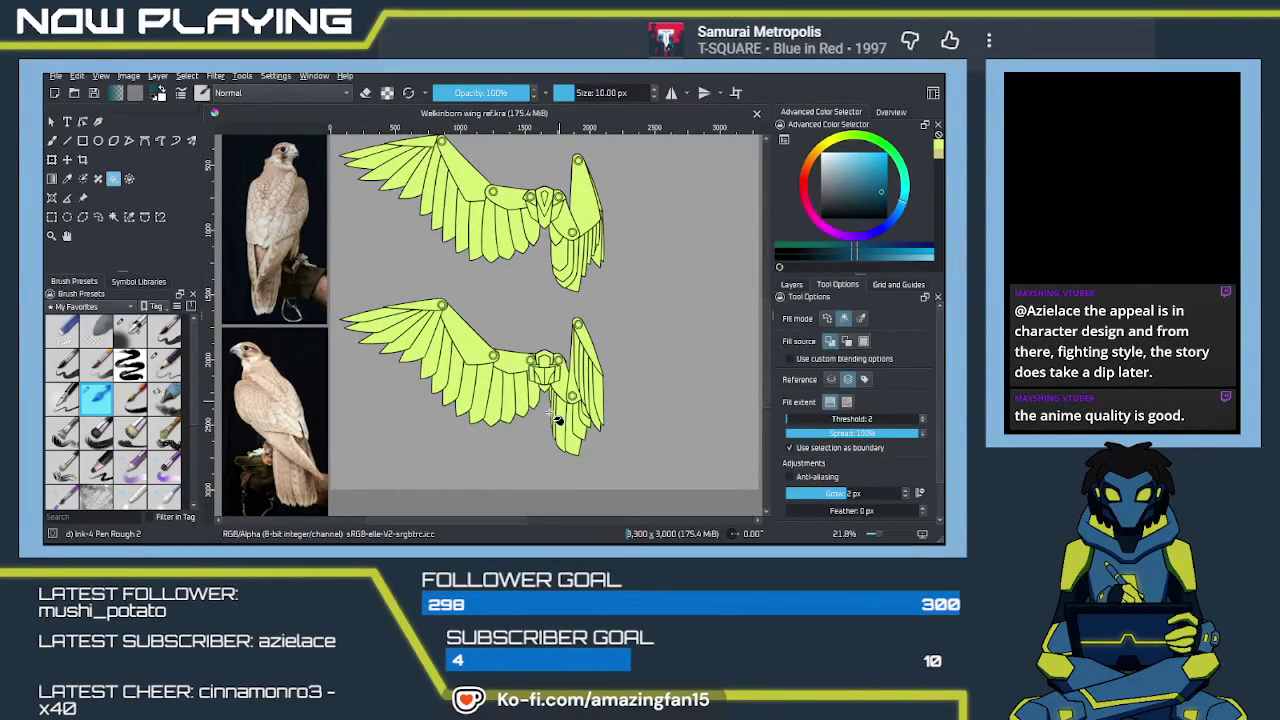
key("plus")
key("plus")
key("plus")
key("plus")
key("plus")
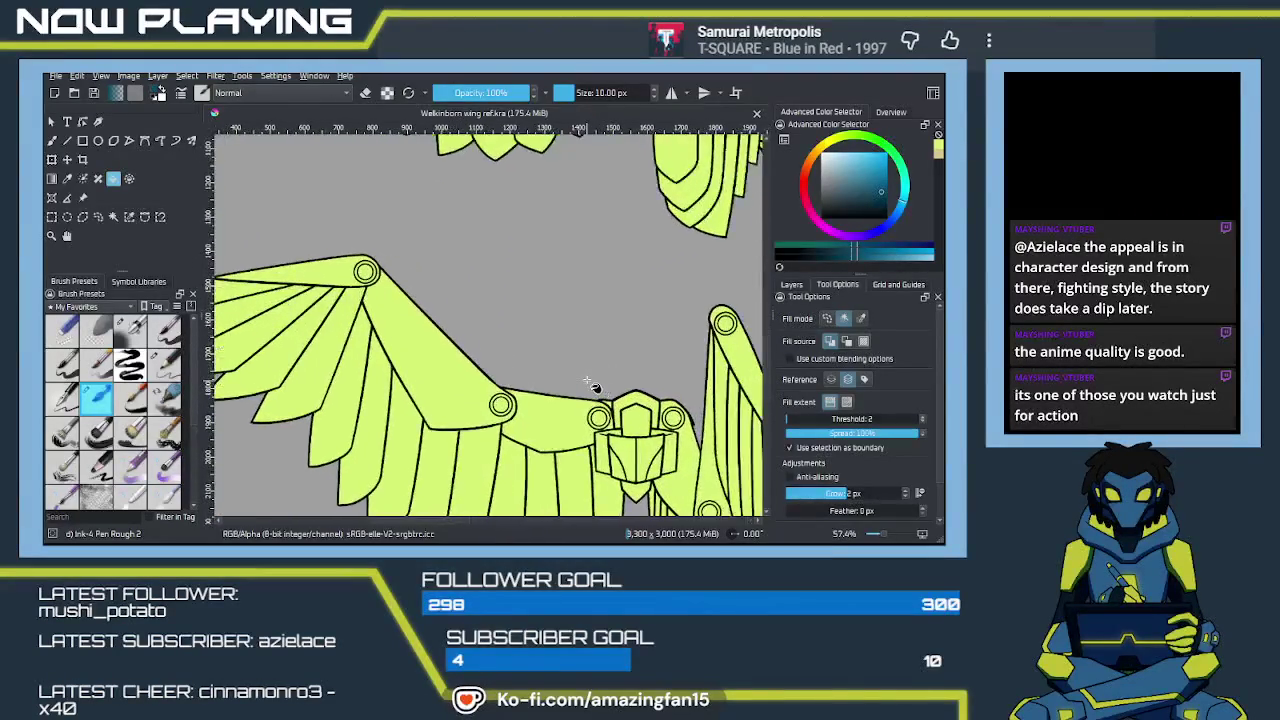
key("plus")
key("plus")
left_click_drag(596, 387, 547, 390)
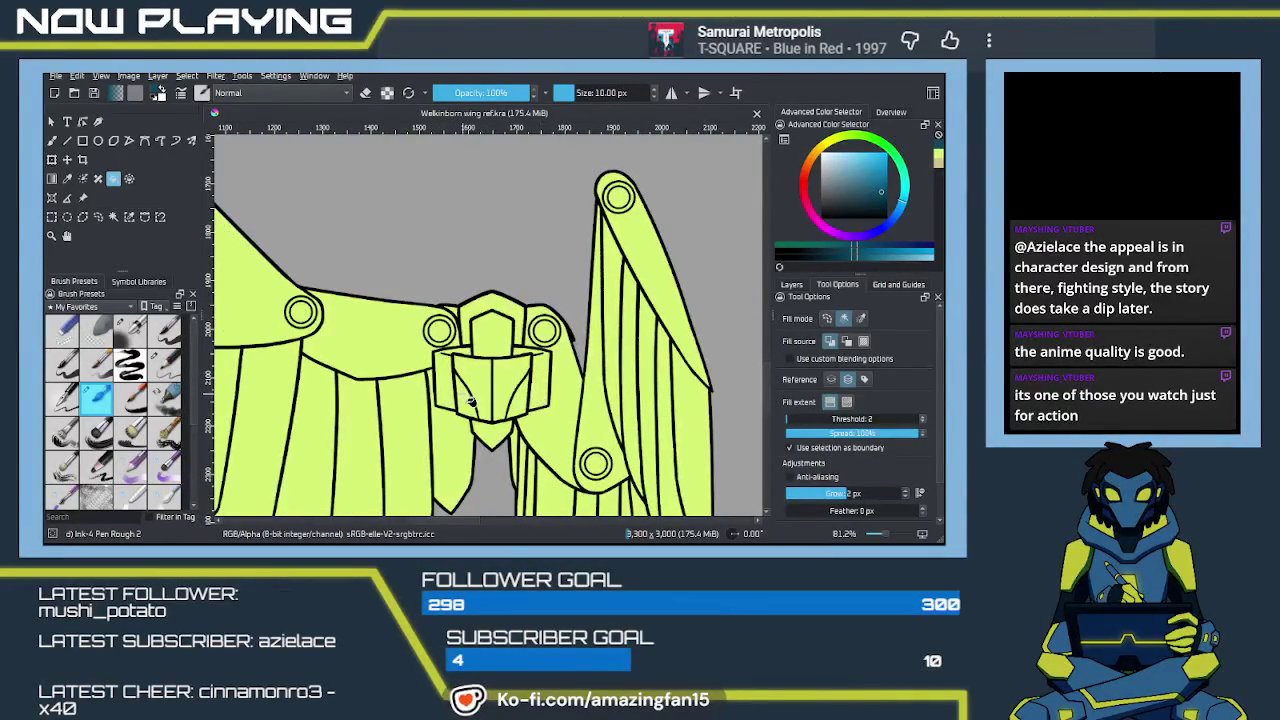
left_click(462, 408)
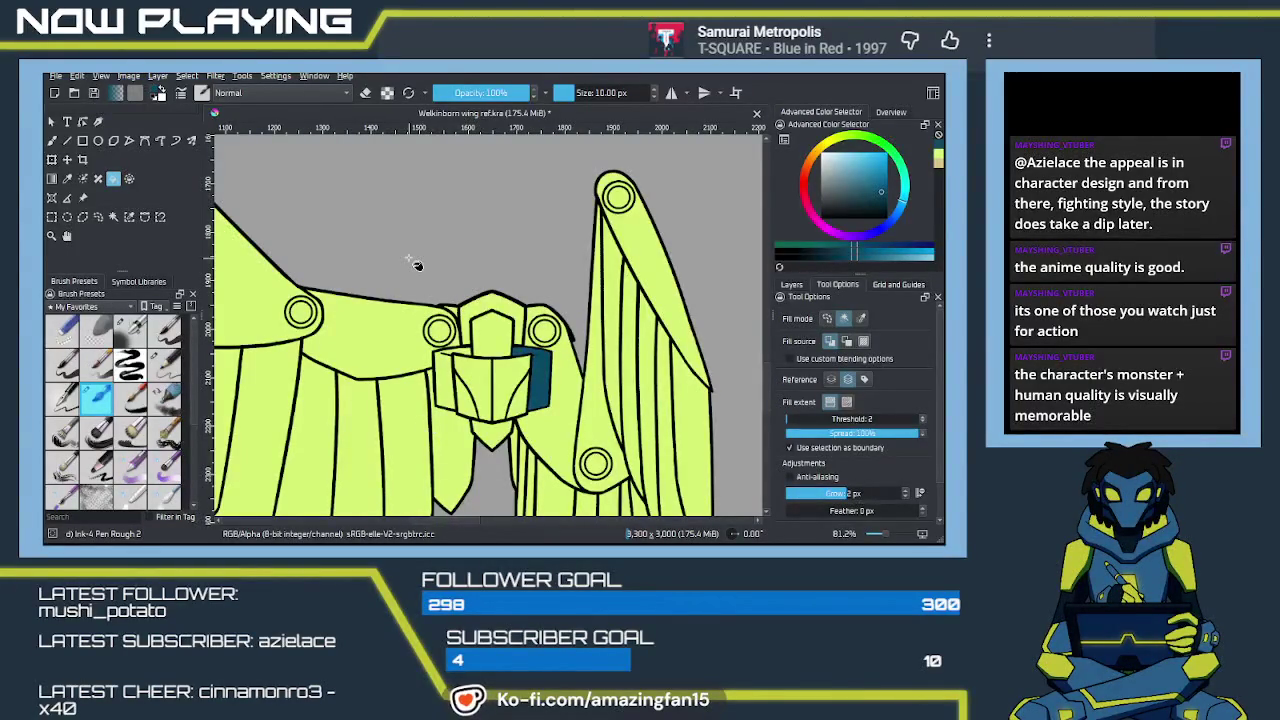
left_click(791, 285)
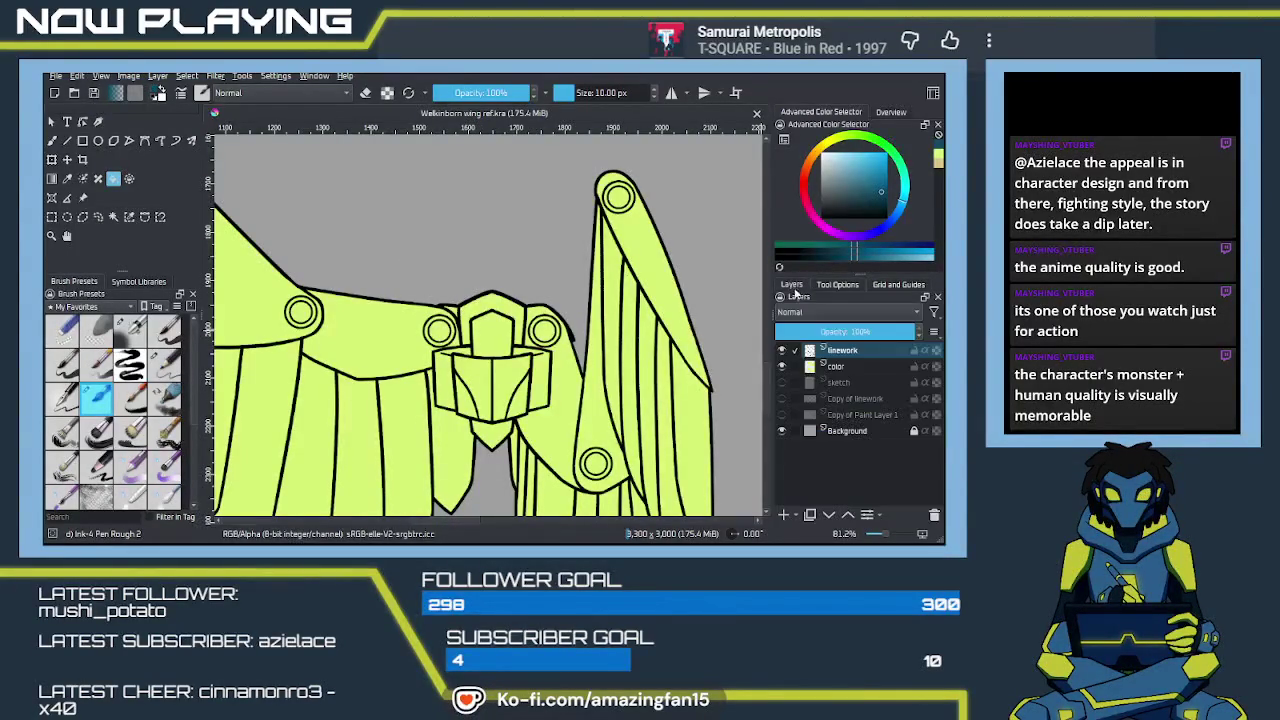
Fill the left and right chest side panels dark teal on the color layer
key("Page_Down")
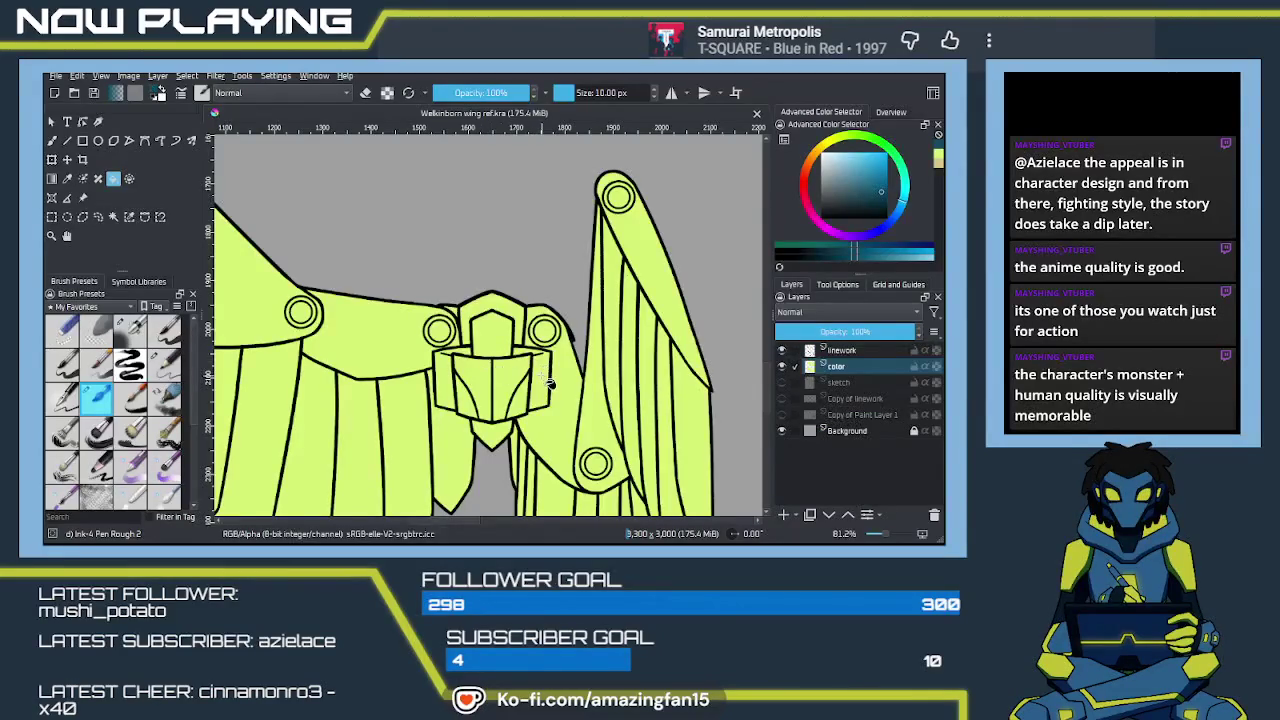
left_click(521, 397)
left_click(455, 395)
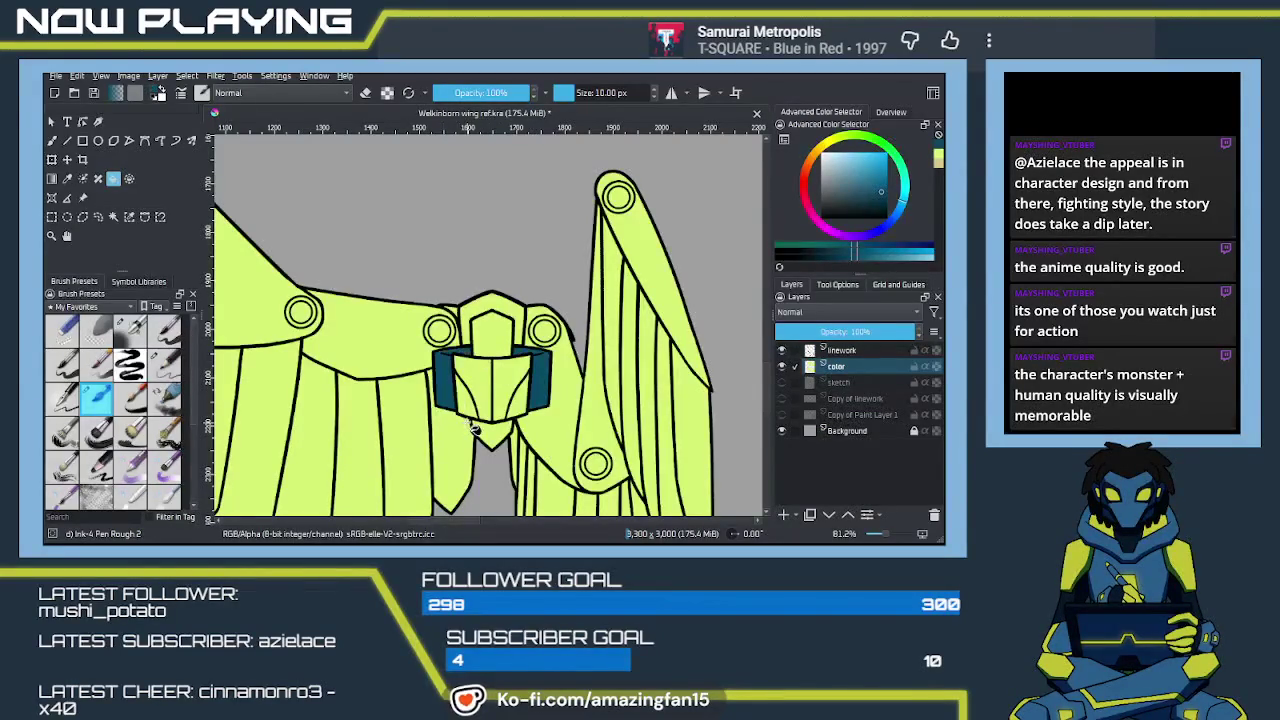
left_click_drag(585, 375, 612, 368)
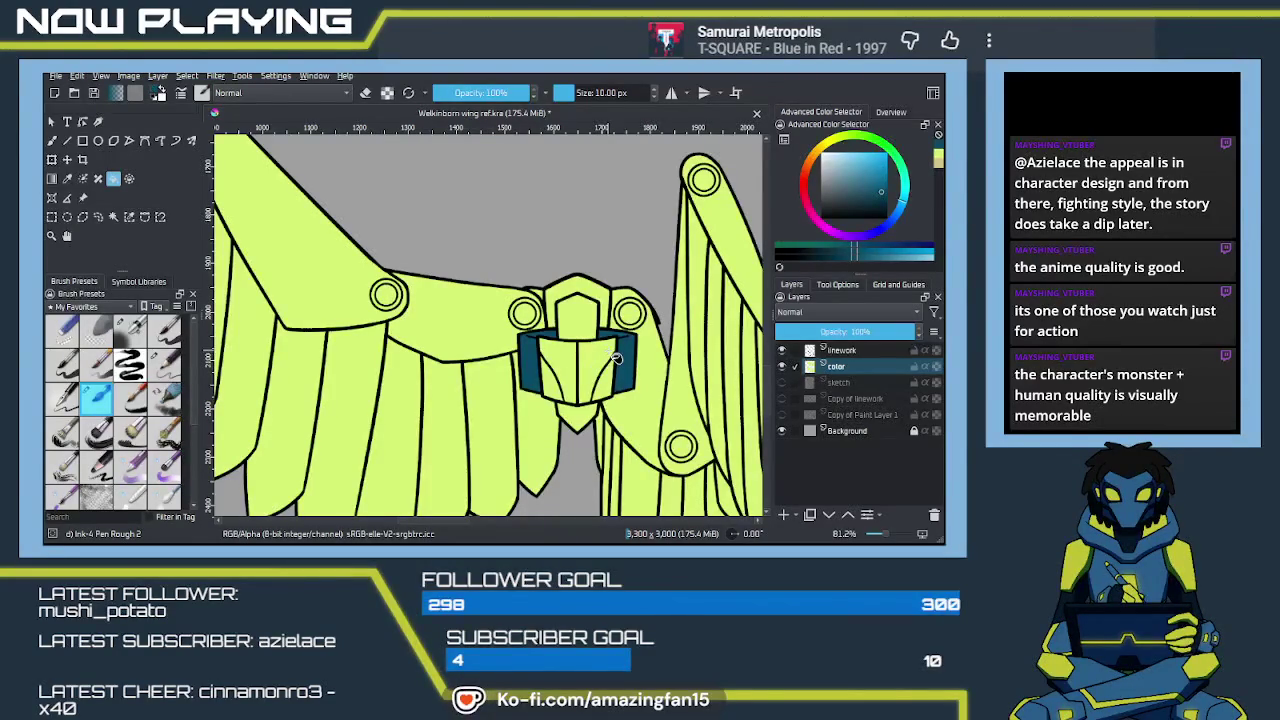
scroll(625, 350, "down", 5)
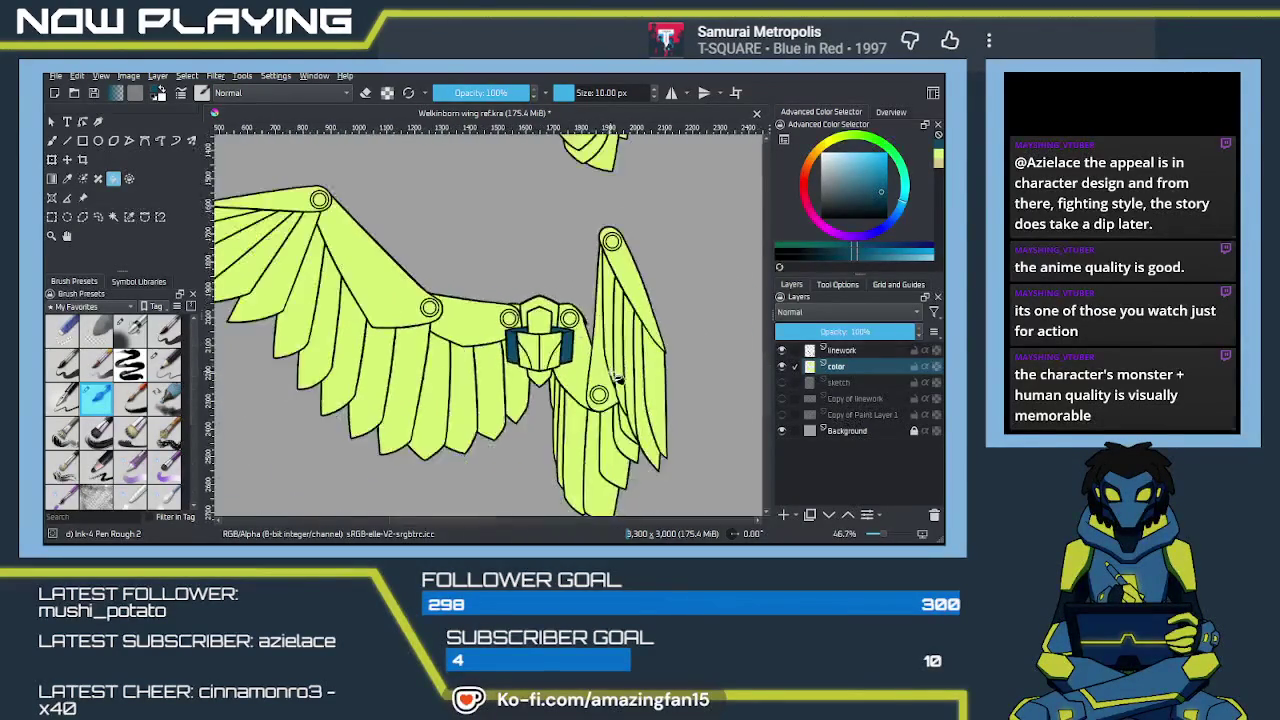
Sample light cyan from the reference character's eye and fill a wing ring joint with it
mouse_move(565, 500)
left_mouse_down()
mouse_move(552, 447)
mouse_move(610, 505)
left_mouse_up()
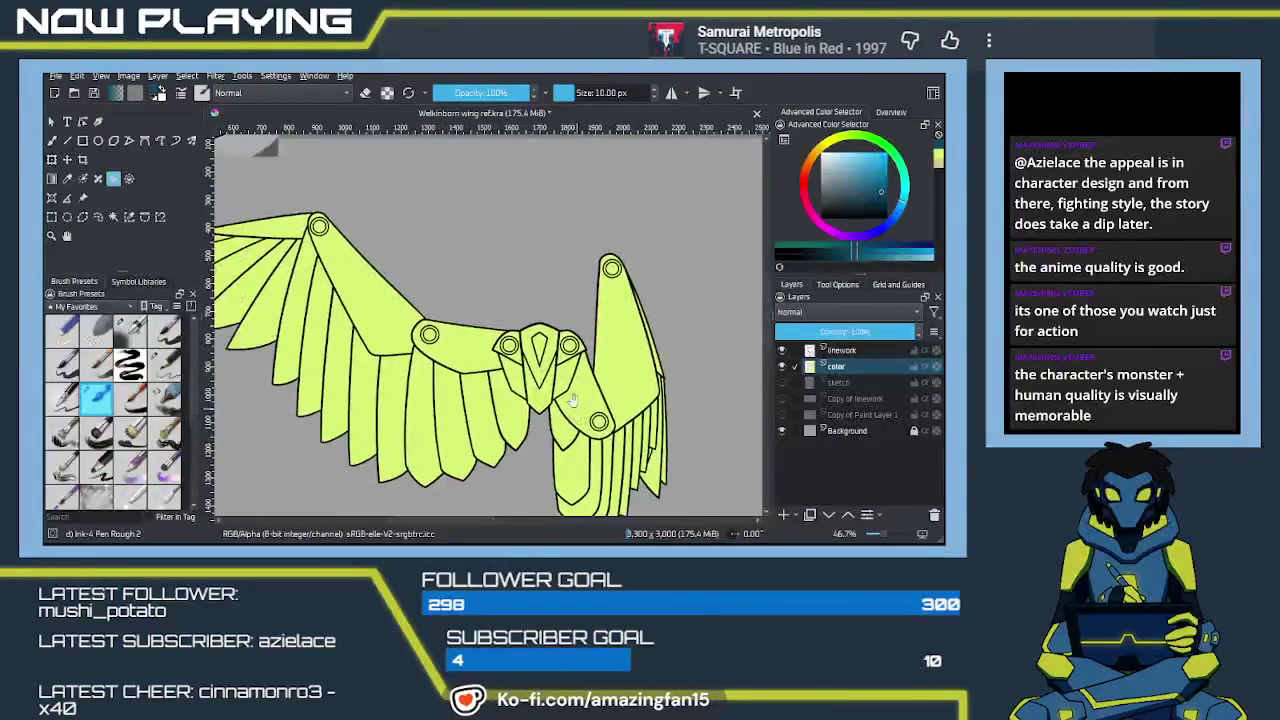
mouse_move(555, 345)
left_mouse_down()
mouse_move(587, 381)
mouse_move(580, 300)
left_mouse_up()
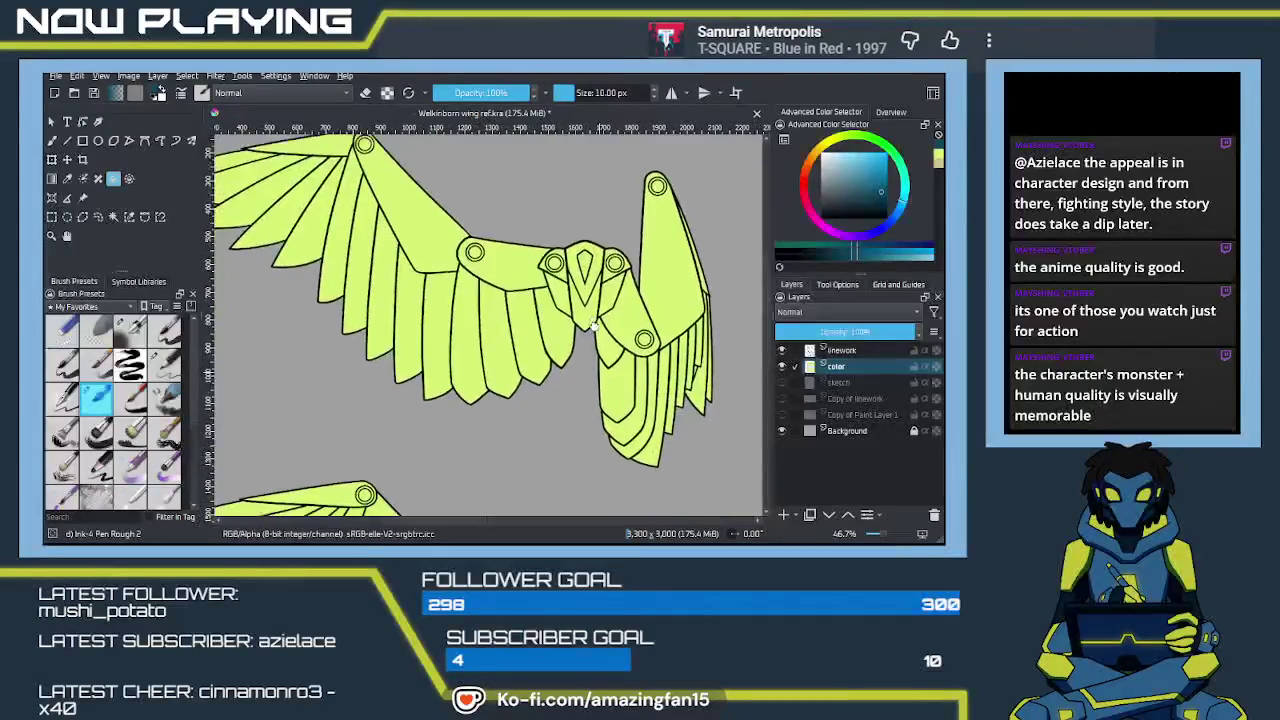
mouse_move(580, 300)
left_mouse_down()
mouse_move(620, 406)
mouse_move(524, 401)
left_mouse_up()
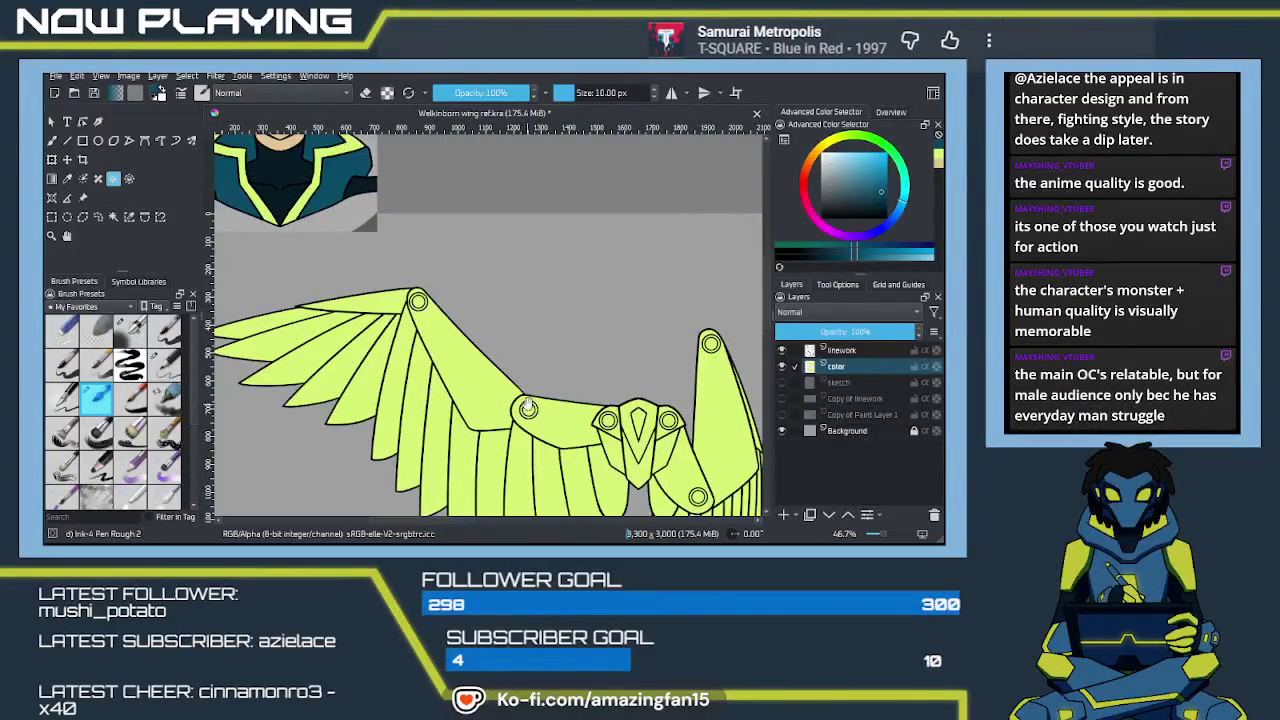
mouse_move(577, 395)
left_mouse_down()
mouse_move(526, 389)
mouse_move(517, 359)
left_mouse_up()
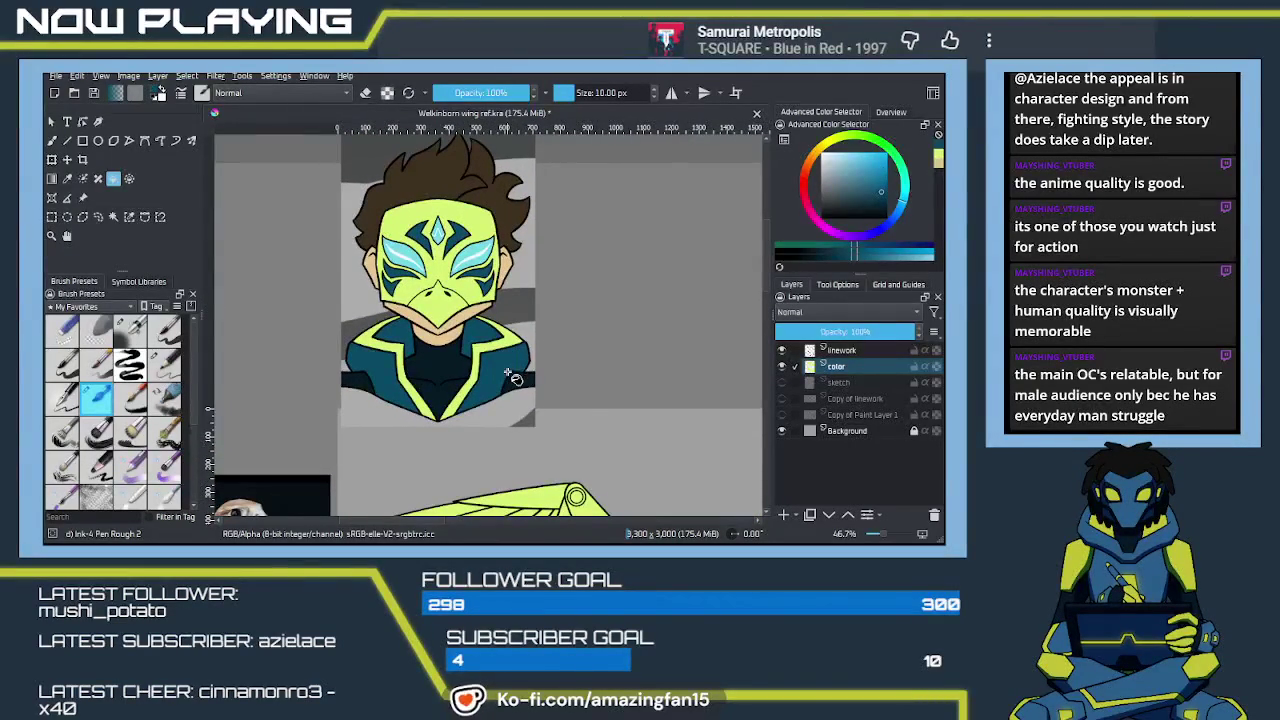
left_click(483, 240, "ctrl")
left_click_drag(483, 240, 327, 23)
key("f")
left_click(421, 281)
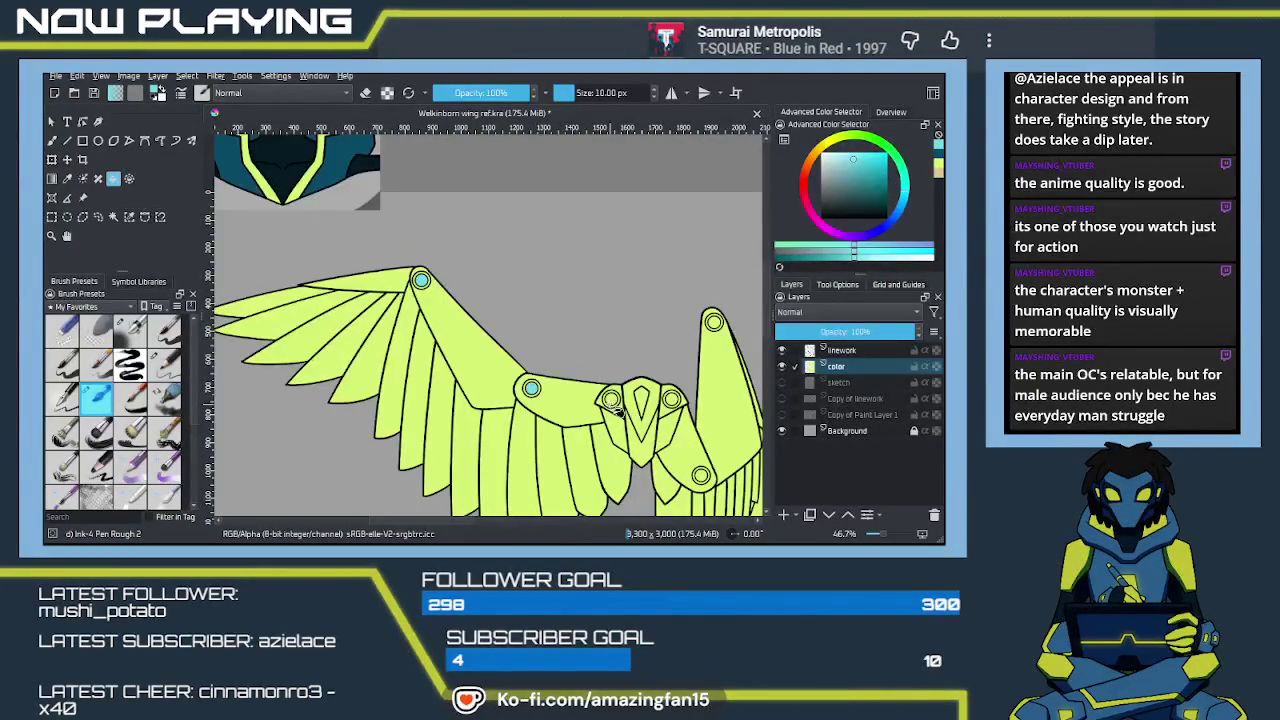
Fill the central diamond and the joint circles on both wings with light cyan
left_click(613, 401)
left_click(640, 402)
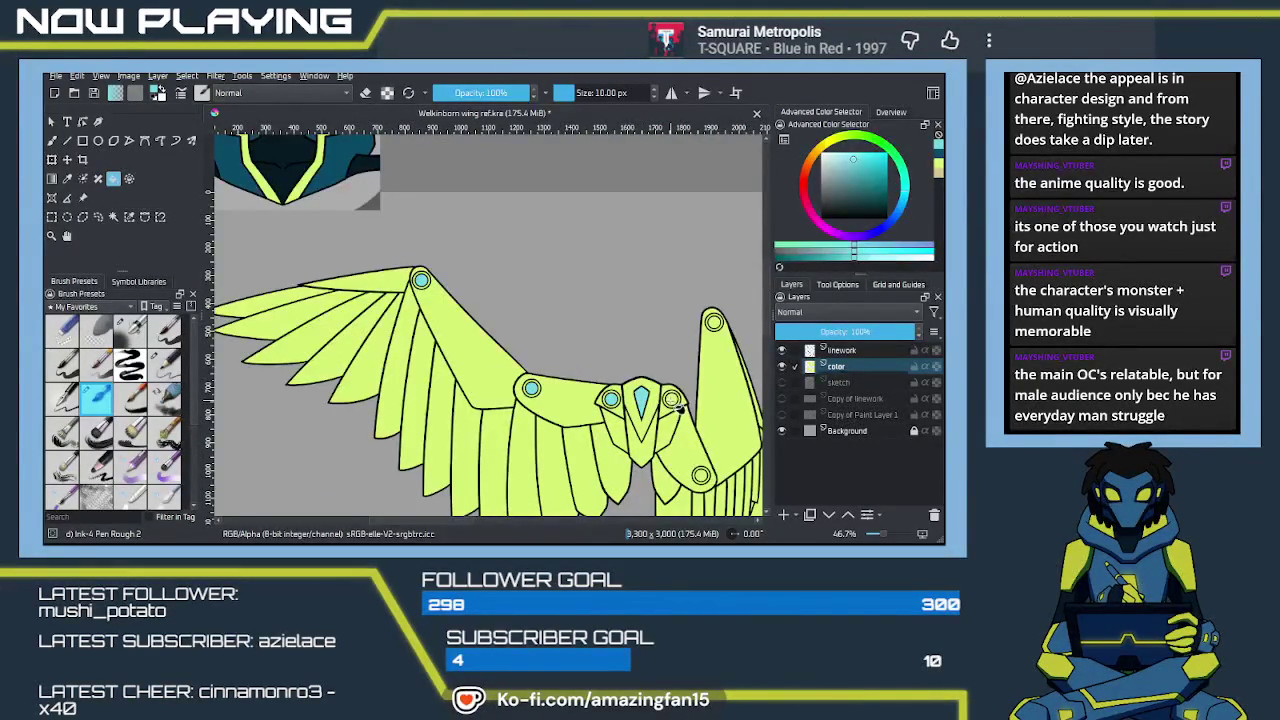
left_click(702, 476)
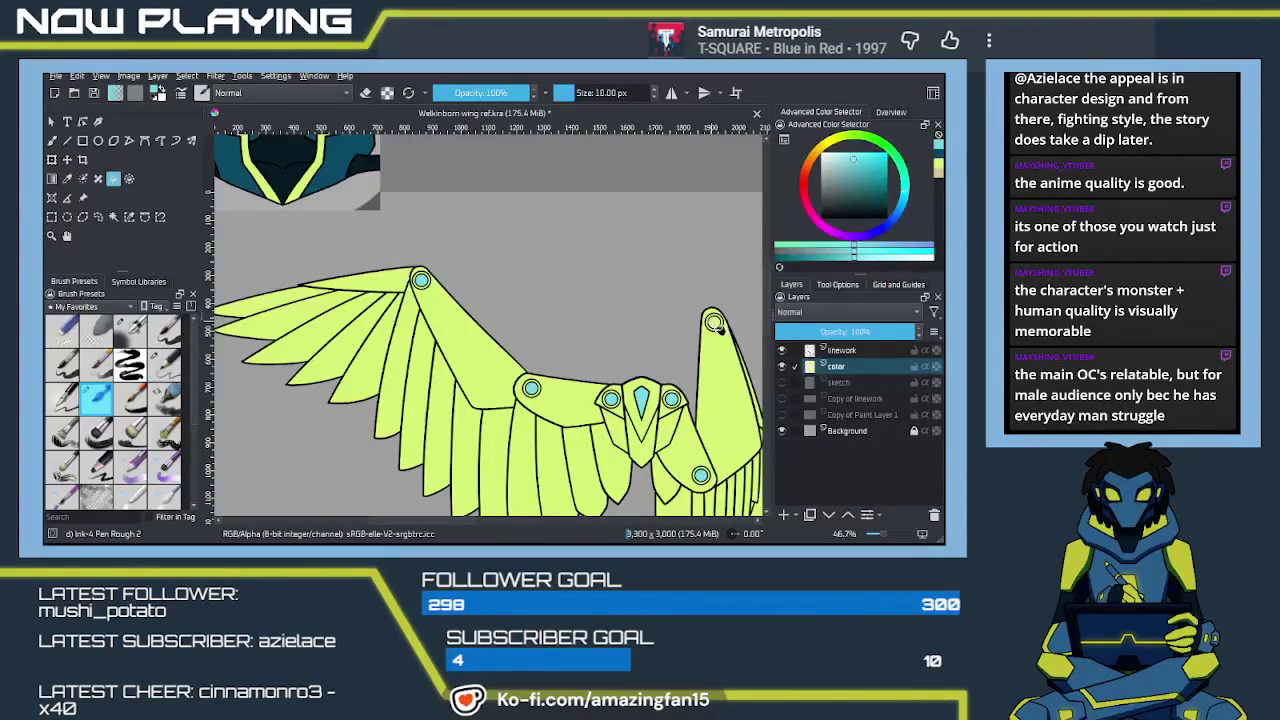
left_click_drag(714, 327, 579, 332)
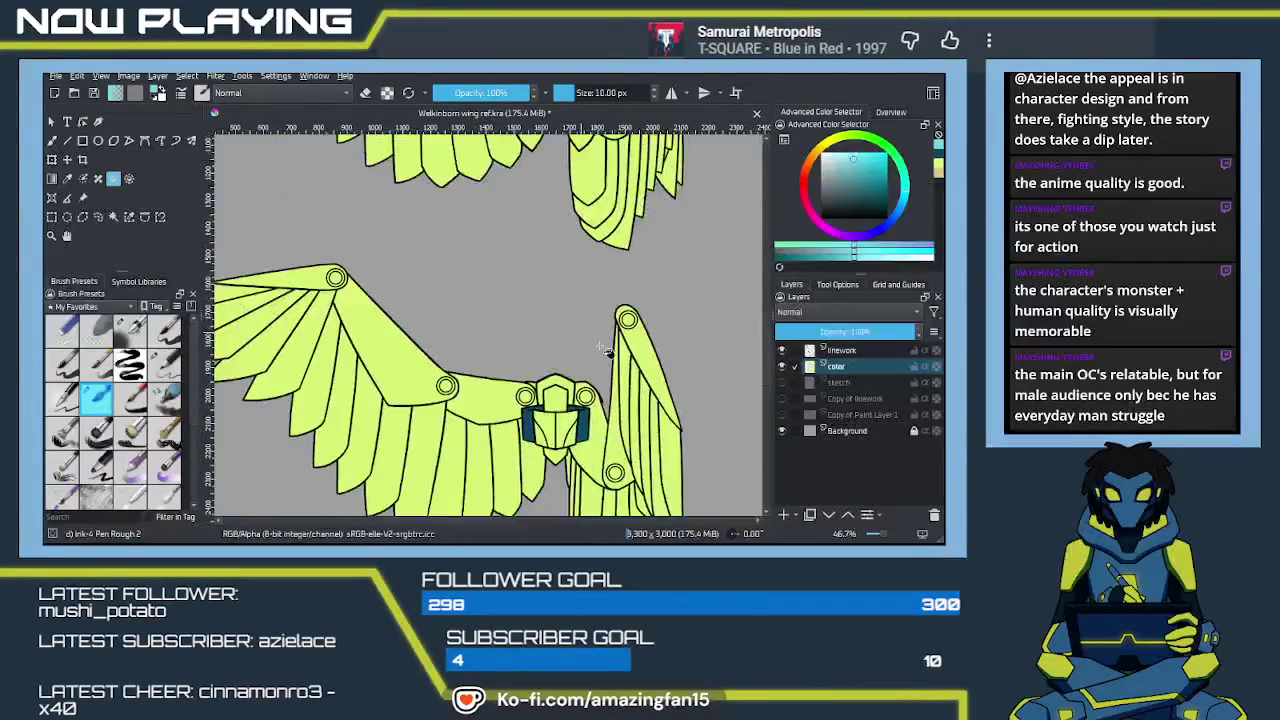
left_click(629, 321)
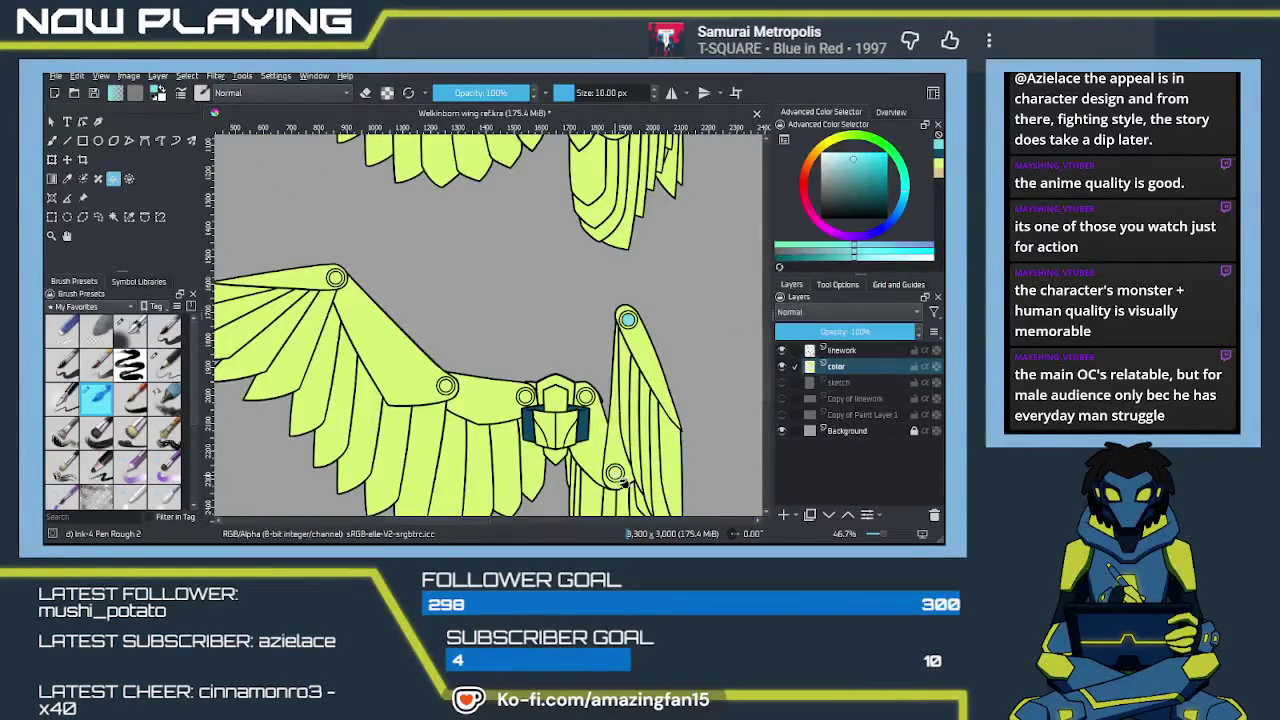
left_click(587, 399)
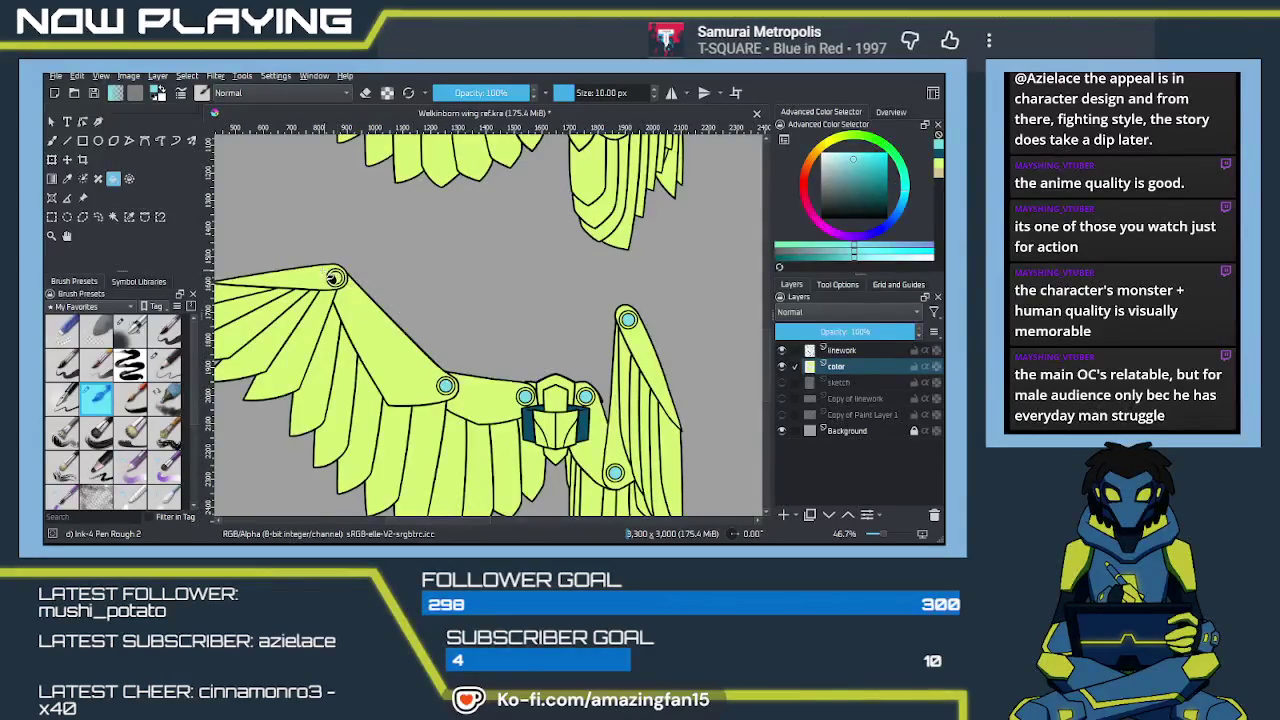
Pan and zoom over the wings to check the cyan fills, then re-pick light cyan for the brush
mouse_move(481, 318)
left_mouse_down()
mouse_move(510, 436)
mouse_move(493, 368)
left_mouse_up()
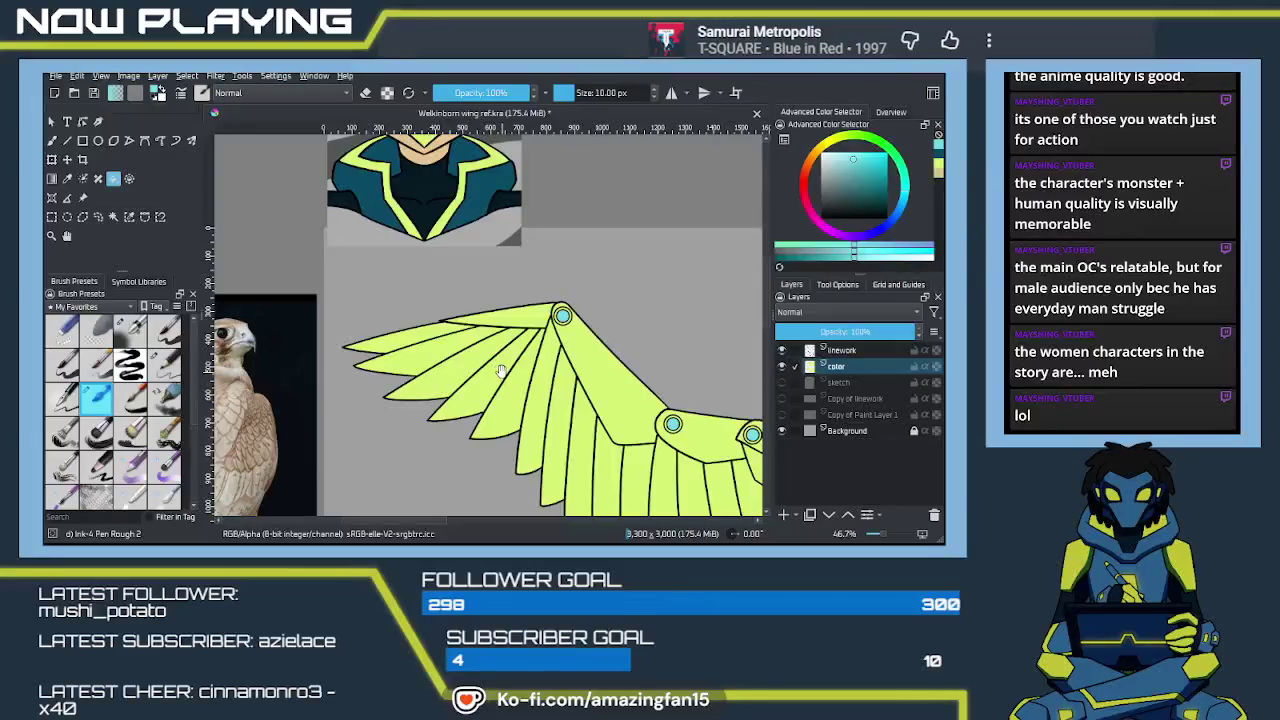
left_click_drag(502, 371, 520, 390)
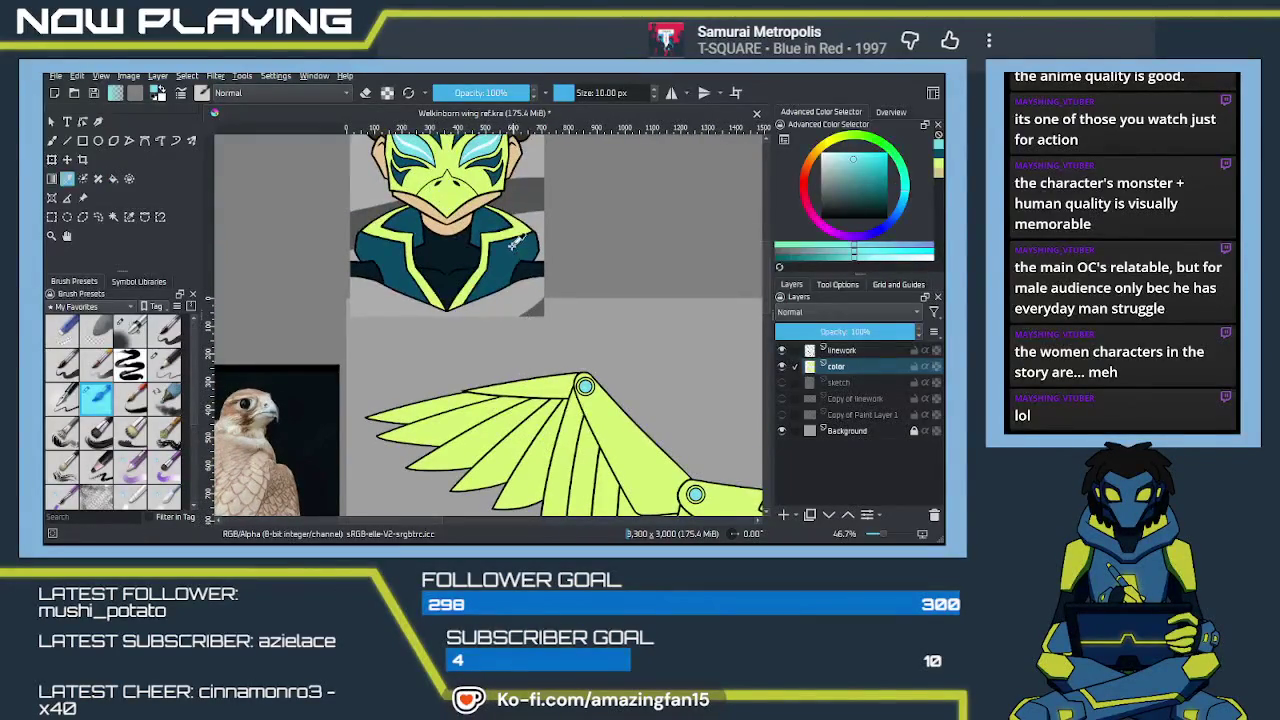
left_click_drag(680, 467, 580, 357)
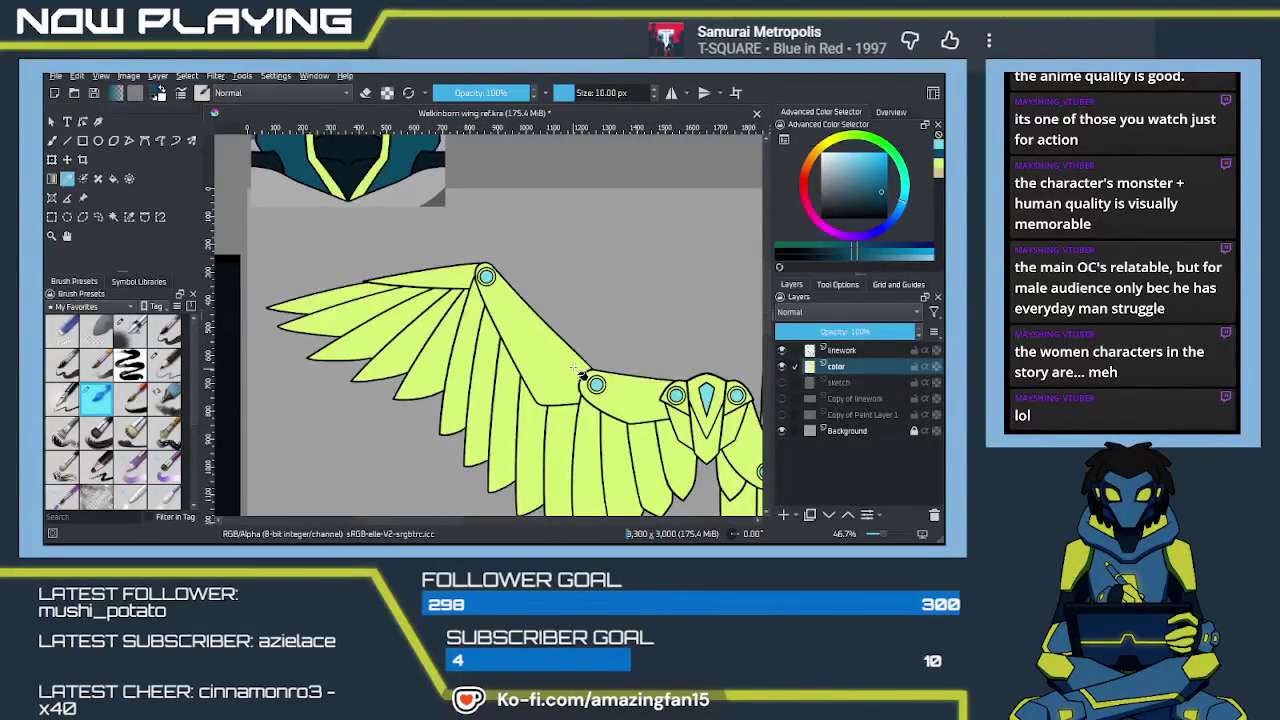
scroll(520, 357, "up", 3)
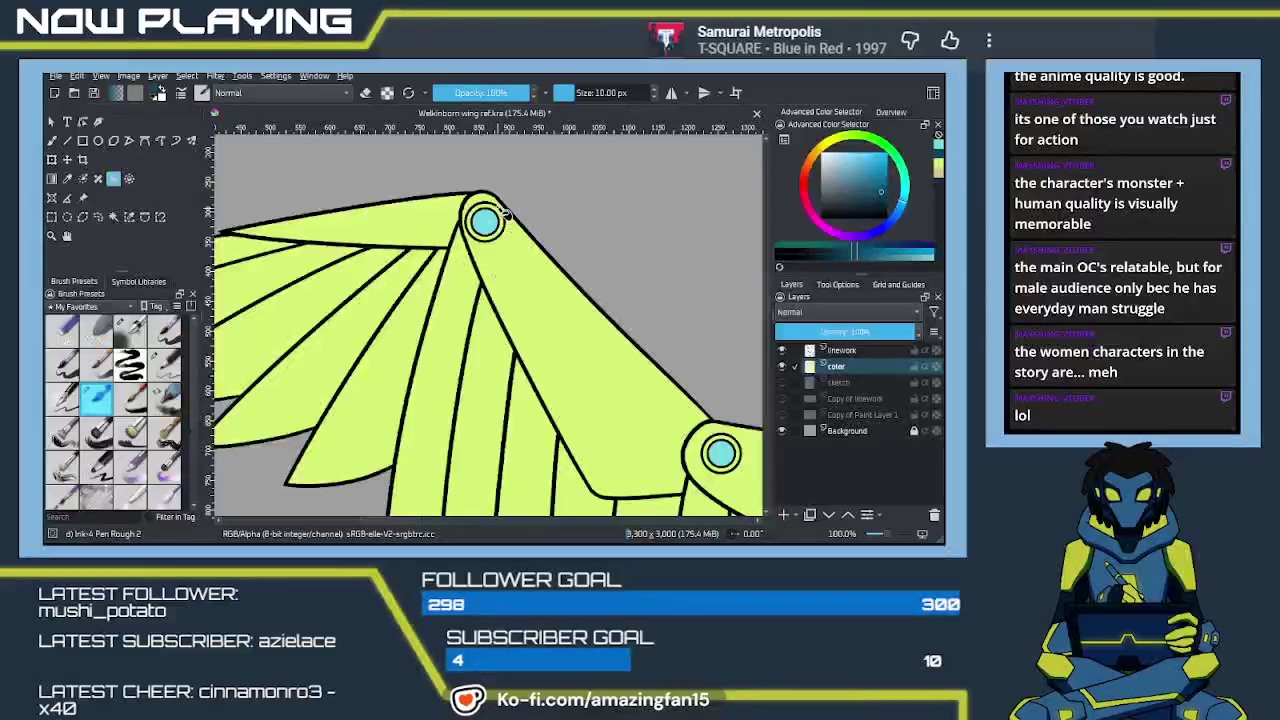
left_click_drag(662, 424, 497, 308)
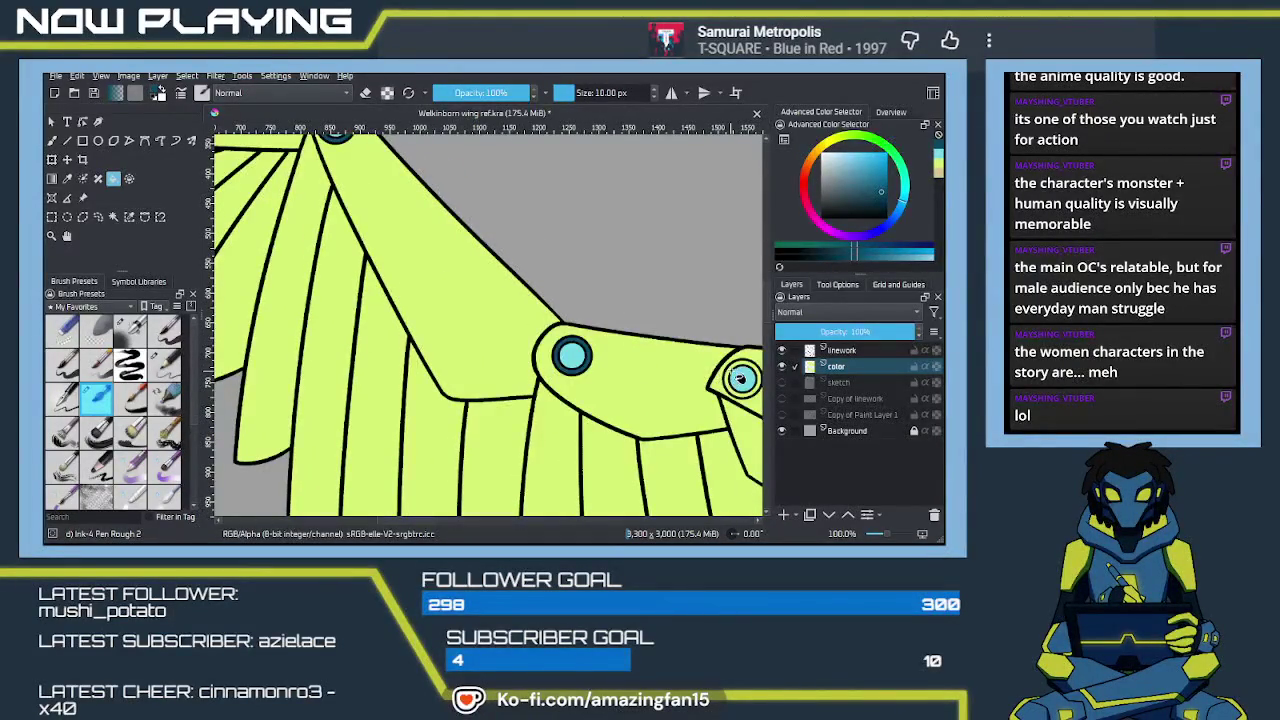
left_click_drag(730, 395, 560, 355)
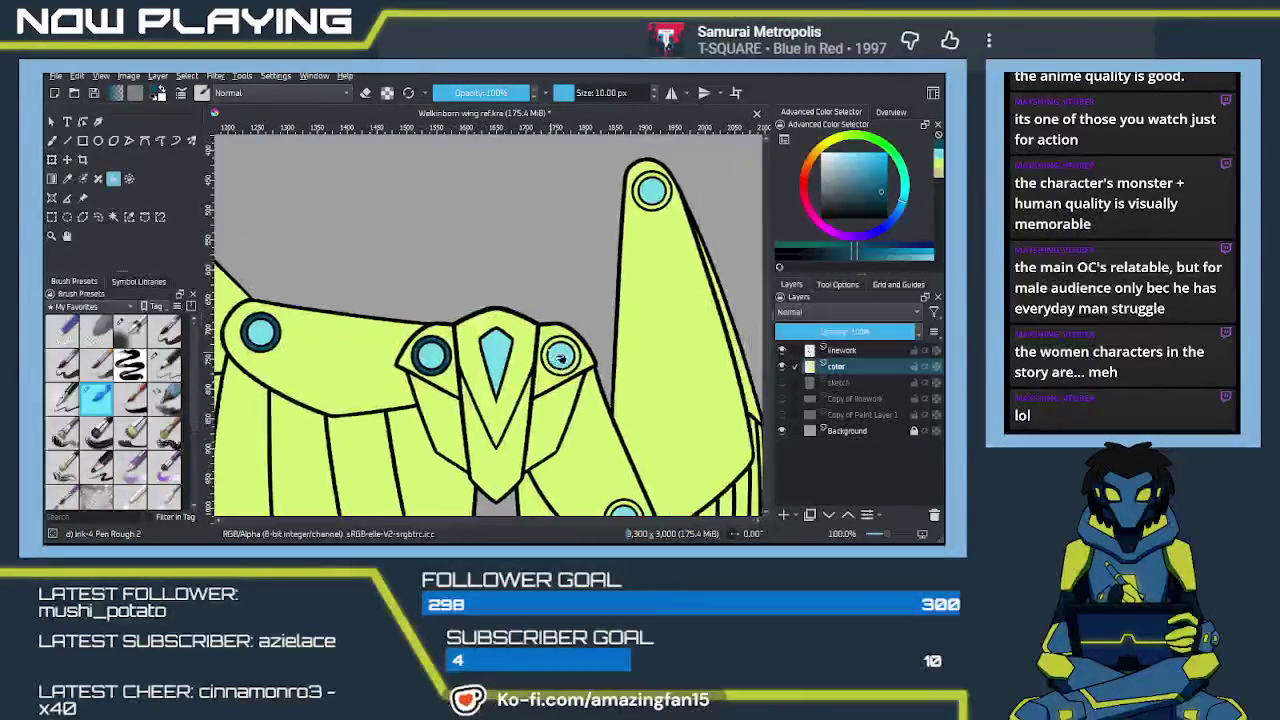
left_click_drag(658, 485, 618, 385)
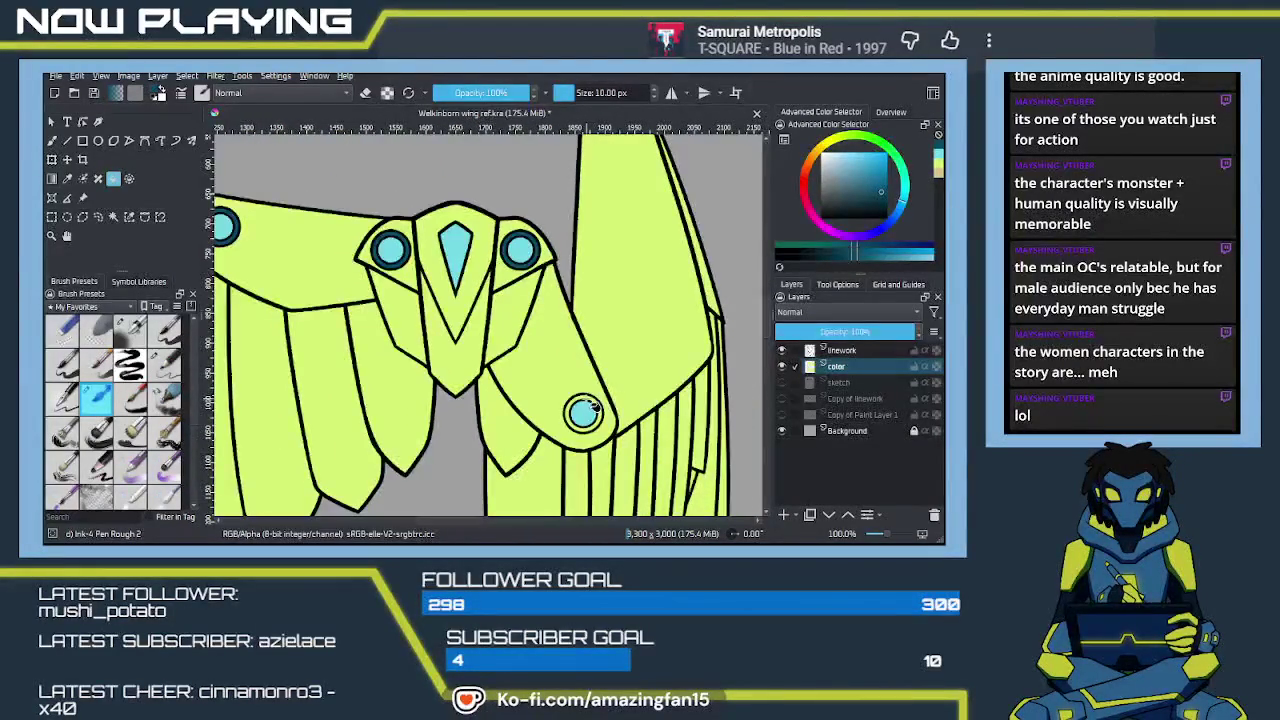
mouse_move(615, 271)
left_mouse_down()
mouse_move(580, 437)
mouse_move(628, 357)
left_mouse_up()
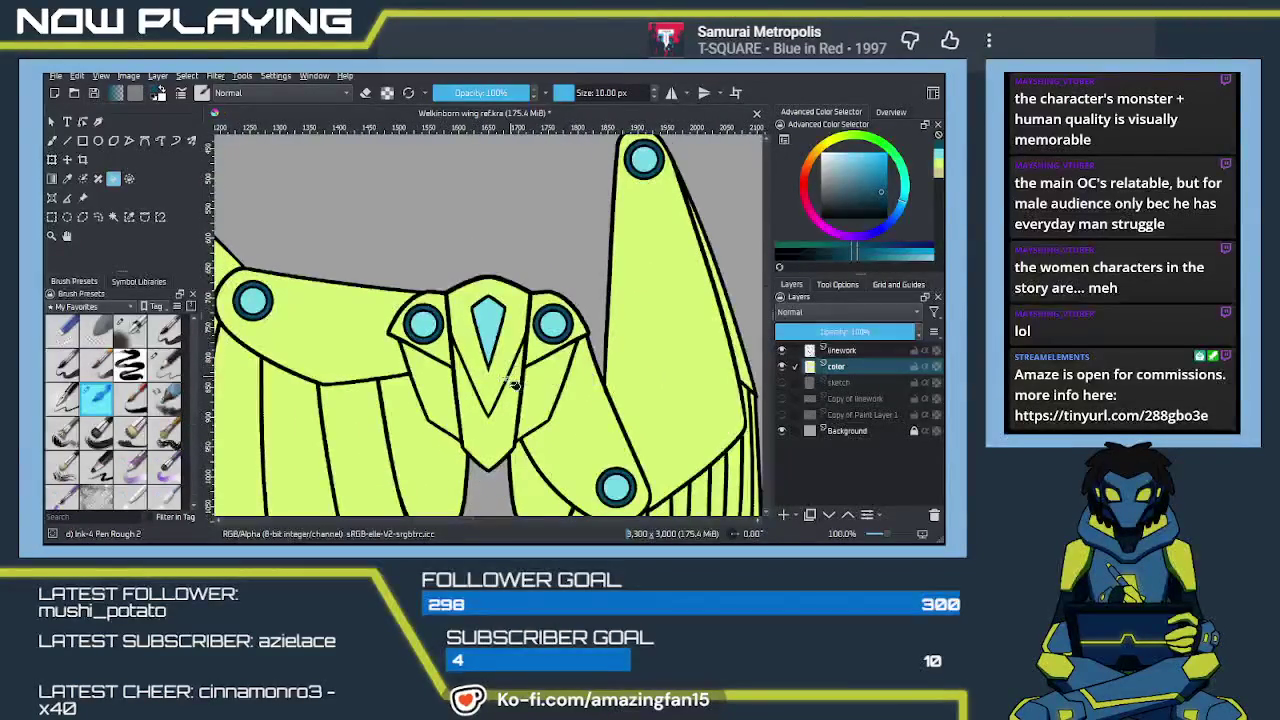
key("b")
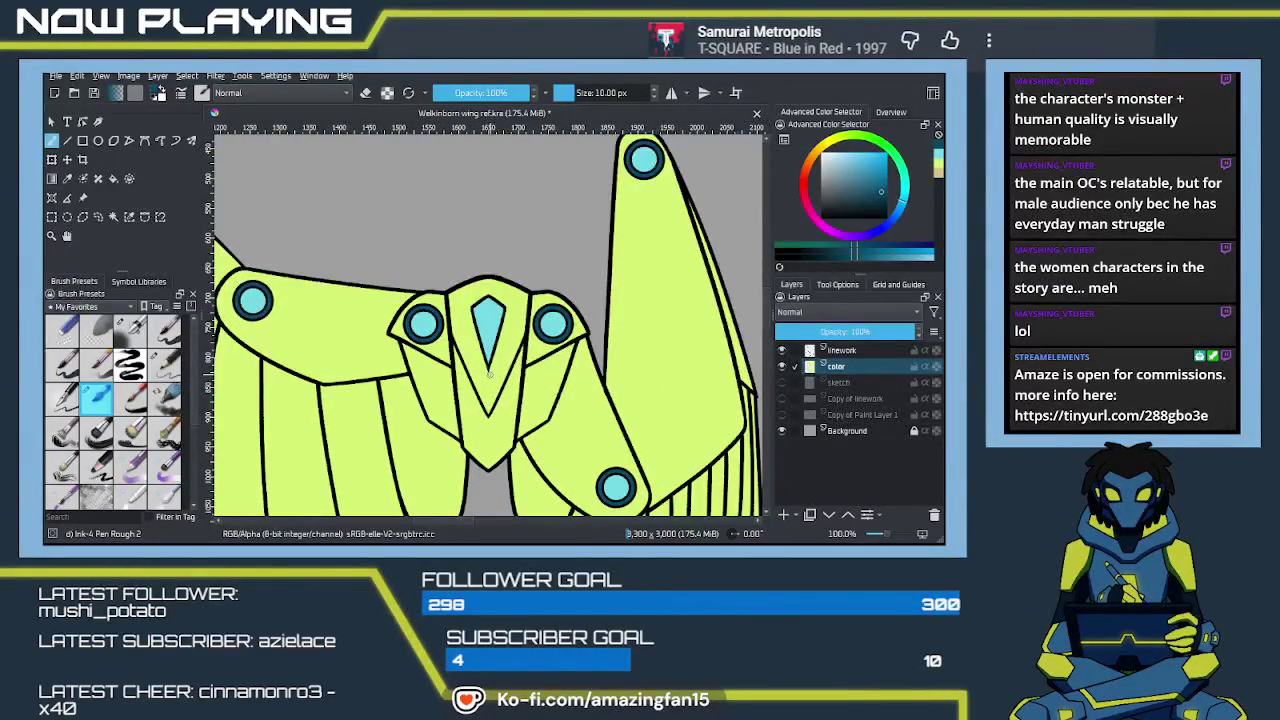
left_click(490, 330, "ctrl")
Zoom and pan across the wing drawing, character reference and bird photo
scroll(600, 340, "down", 3)
scroll(625, 305, "down", 3)
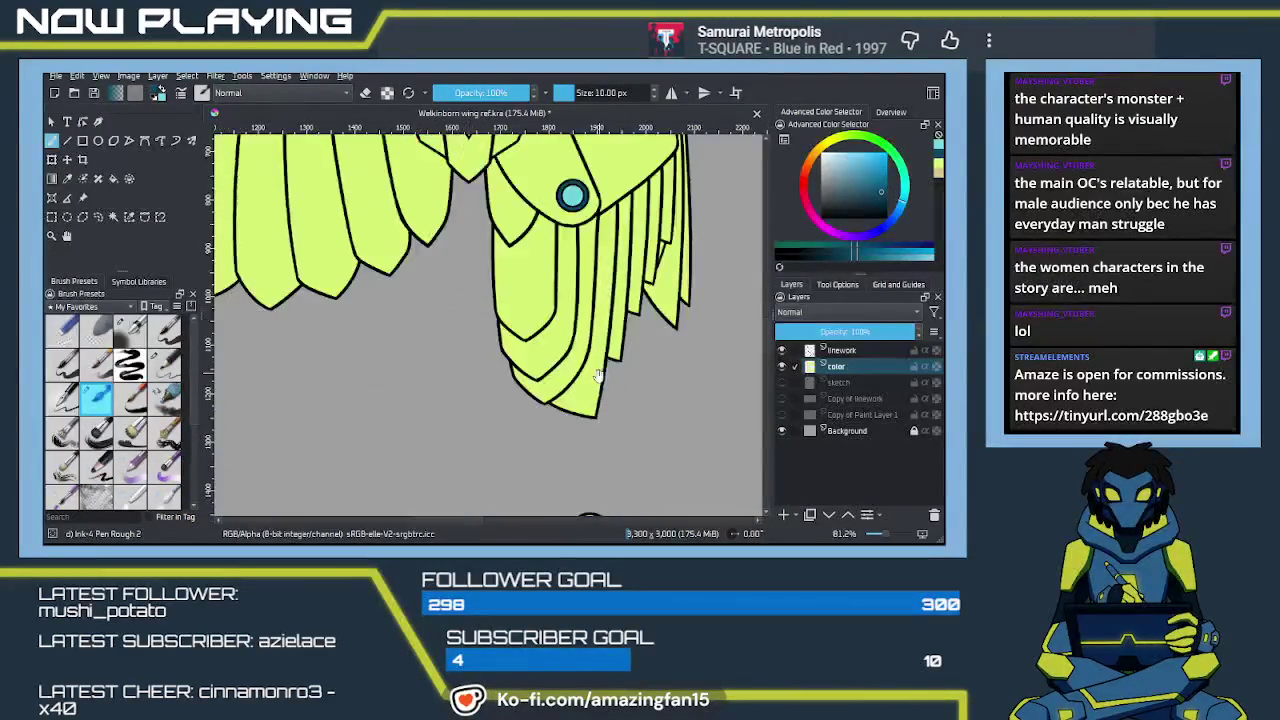
scroll(620, 320, "down", 4)
scroll(610, 340, "down", 3)
key("ctrl")
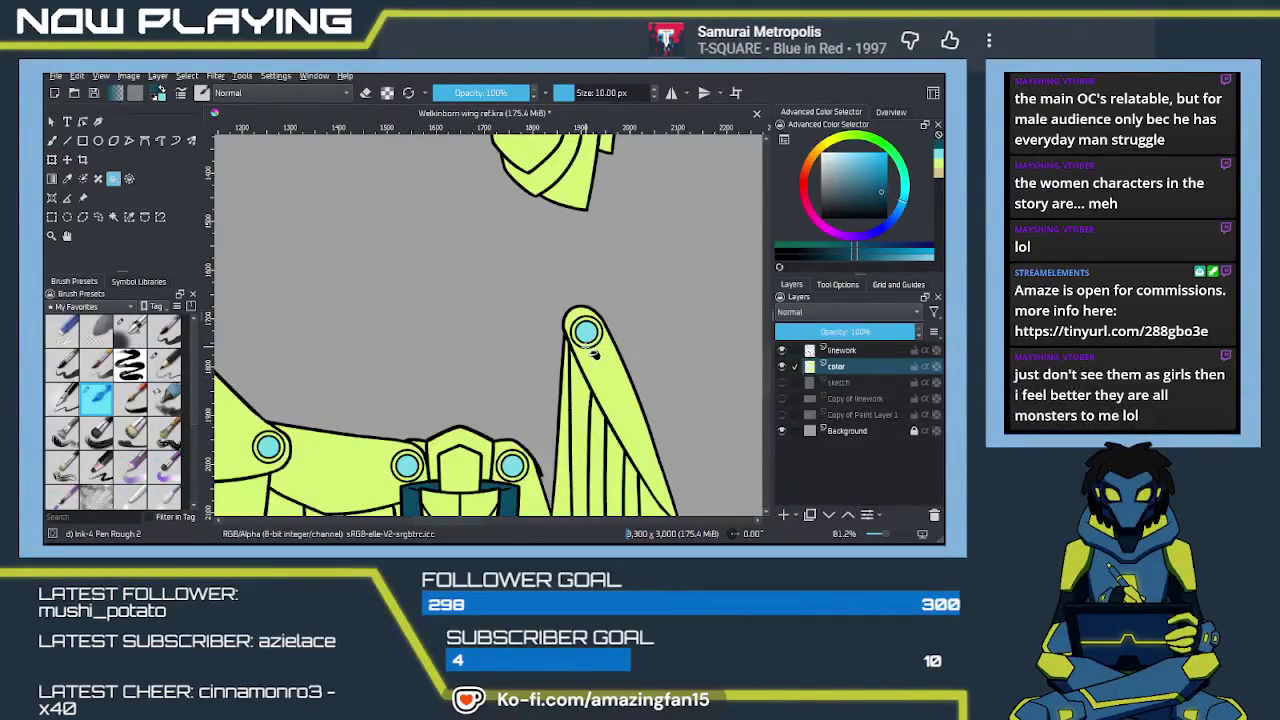
scroll(595, 365, "down", 2)
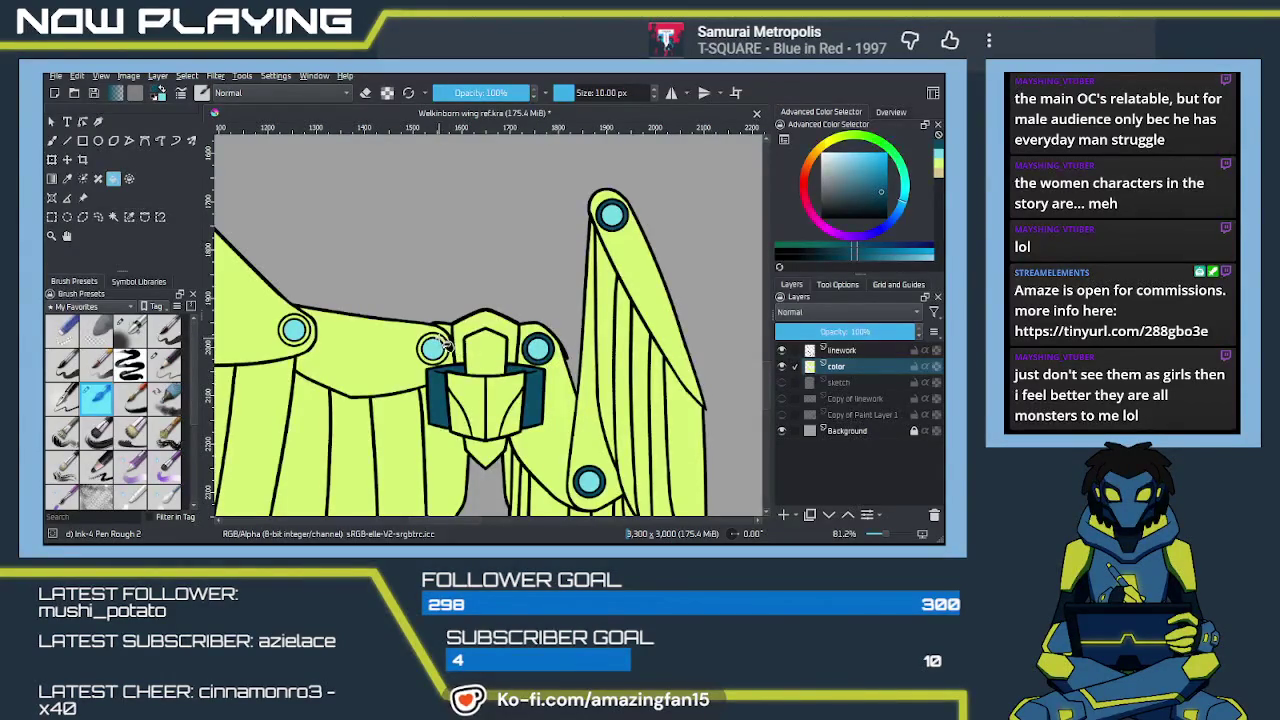
scroll(450, 350, "left", 4)
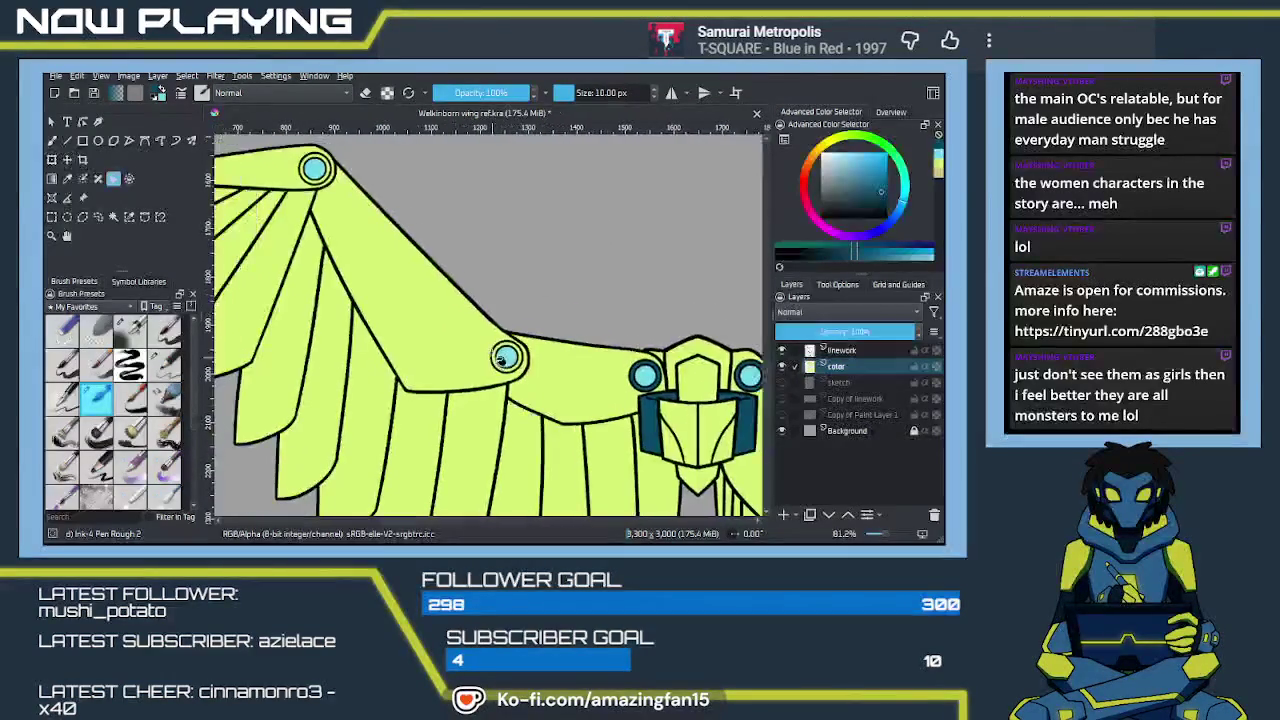
scroll(500, 360, "up", 3)
scroll(432, 330, "left", 3)
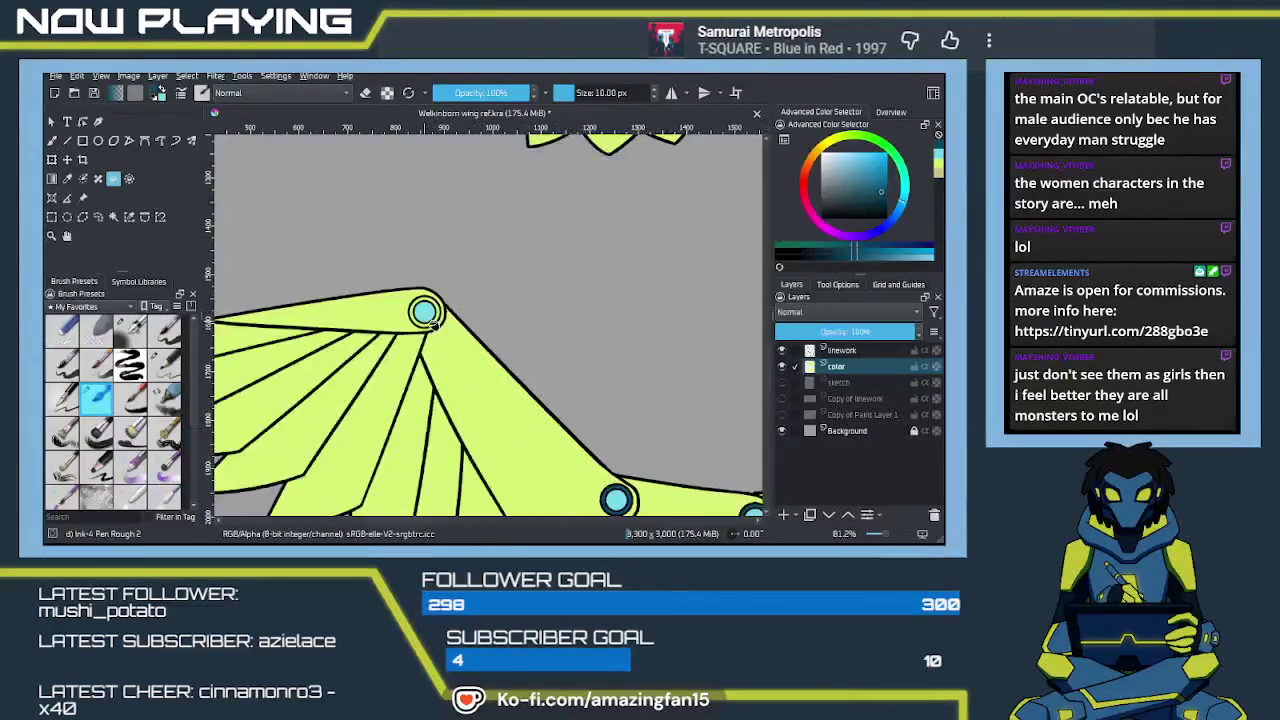
scroll(430, 305, "down", 3)
scroll(472, 390, "right", 5)
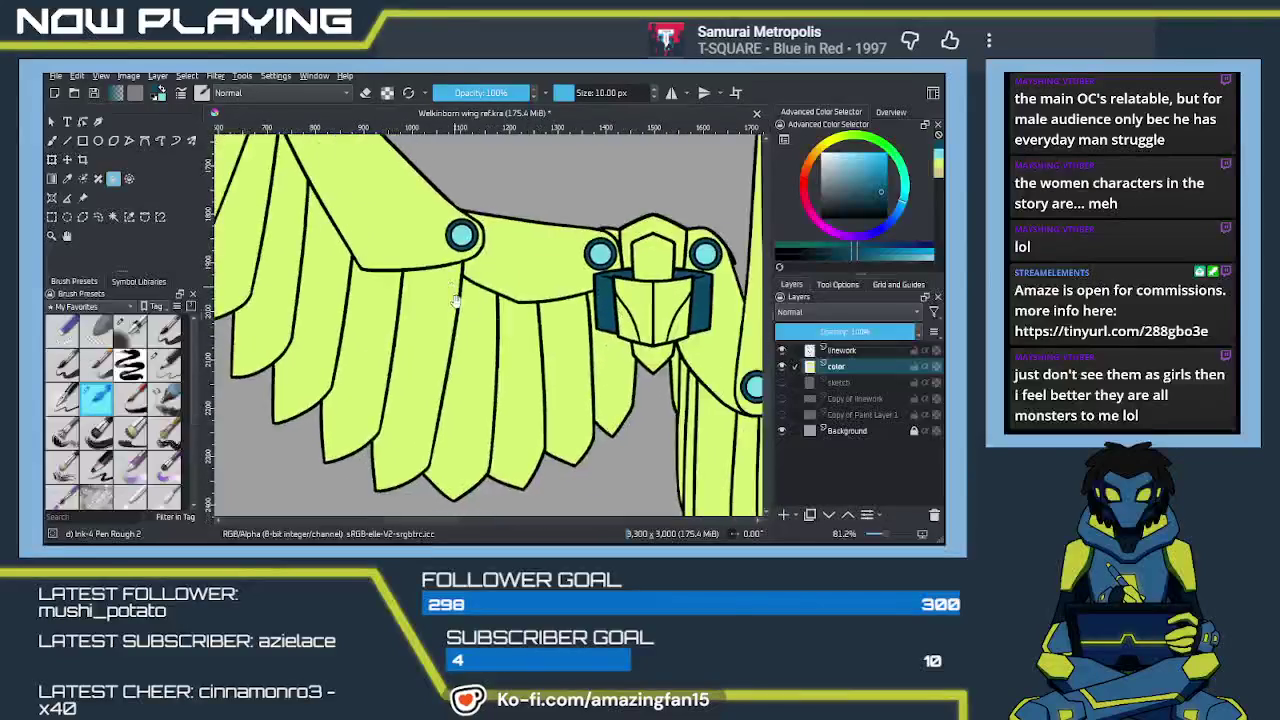
scroll(500, 350, "down", 2)
left_click_drag(529, 313, 477, 415)
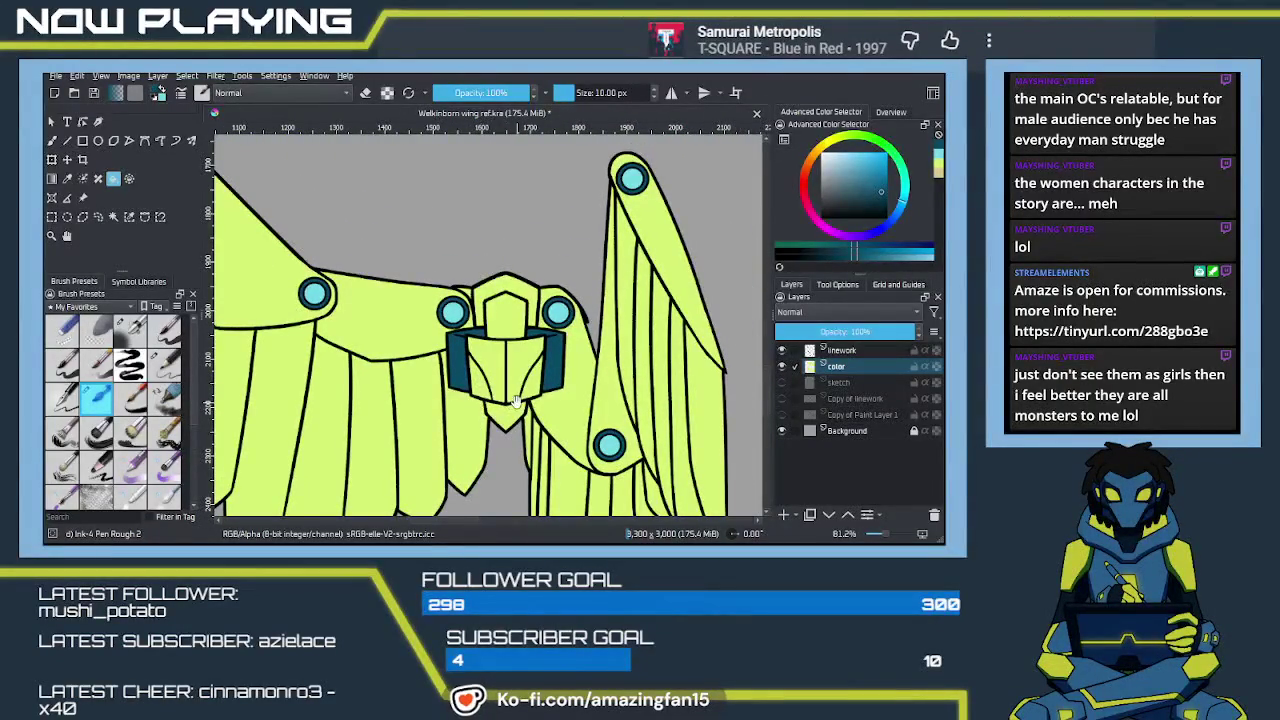
scroll(516, 403, "down", 1)
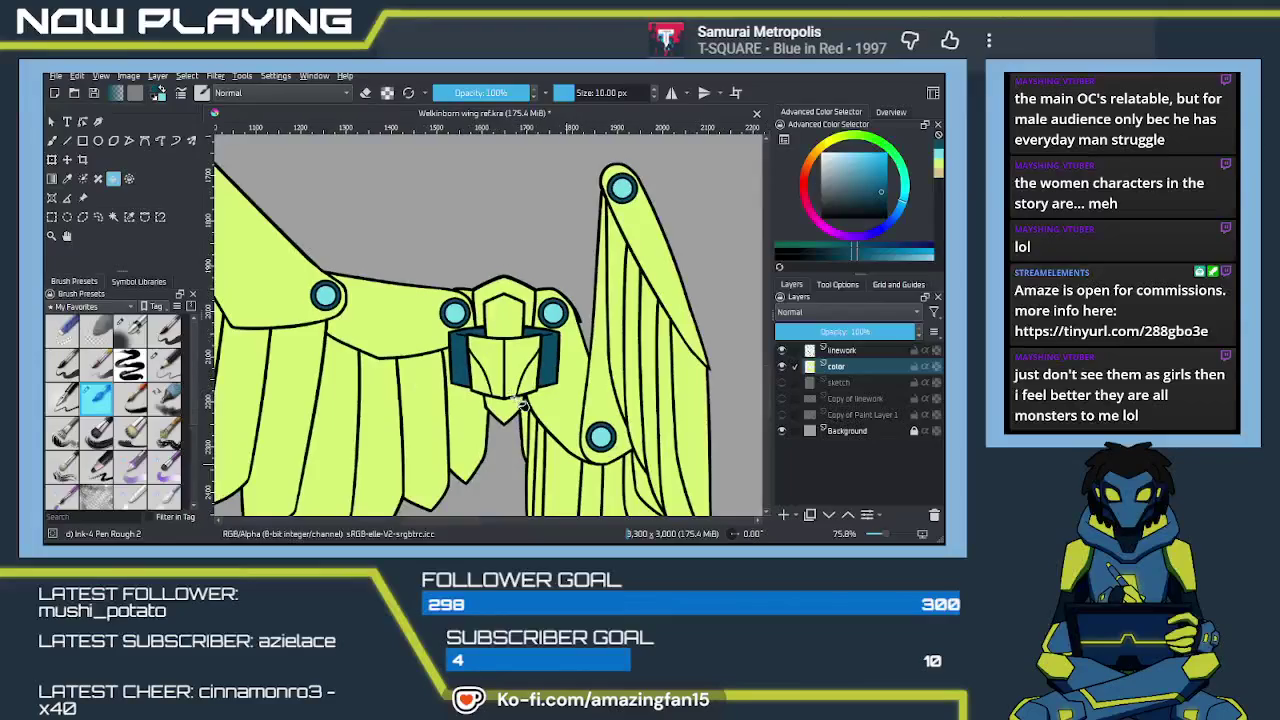
scroll(516, 408, "down", 1)
scroll(517, 408, "down", 2)
scroll(516, 466, "up", 3)
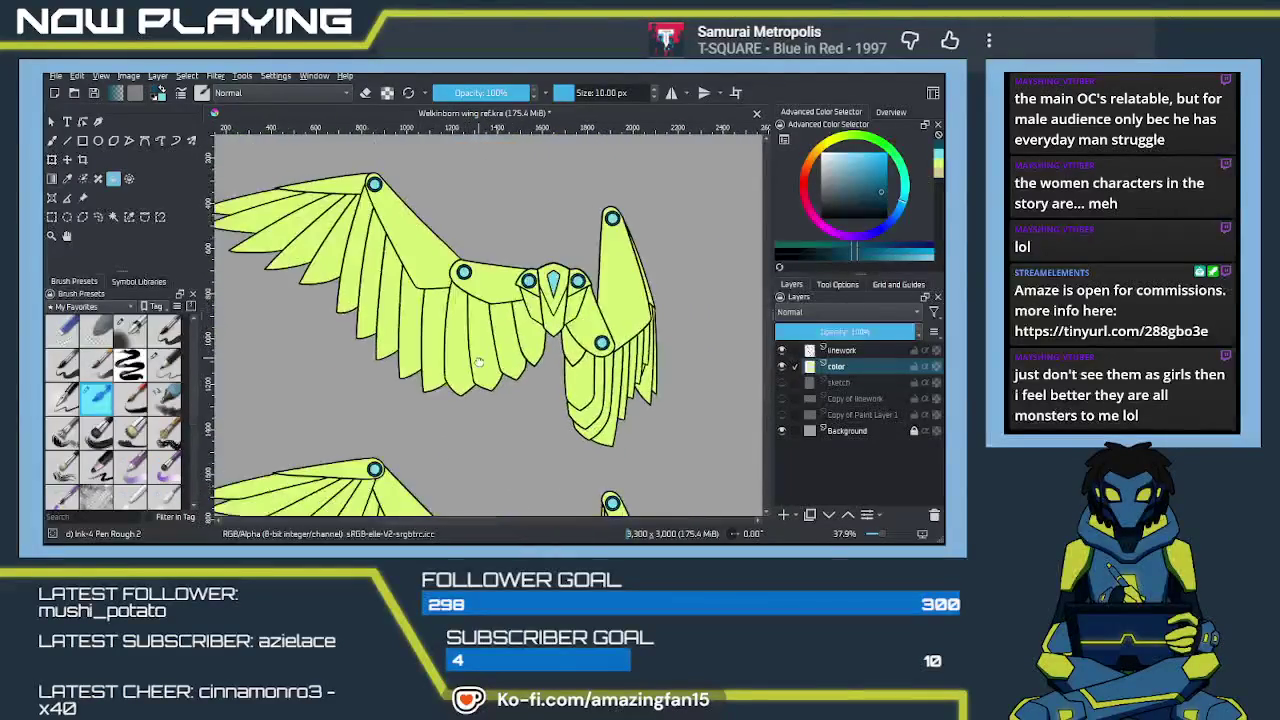
scroll(480, 440, "up", 3)
scroll(440, 415, "up", 3)
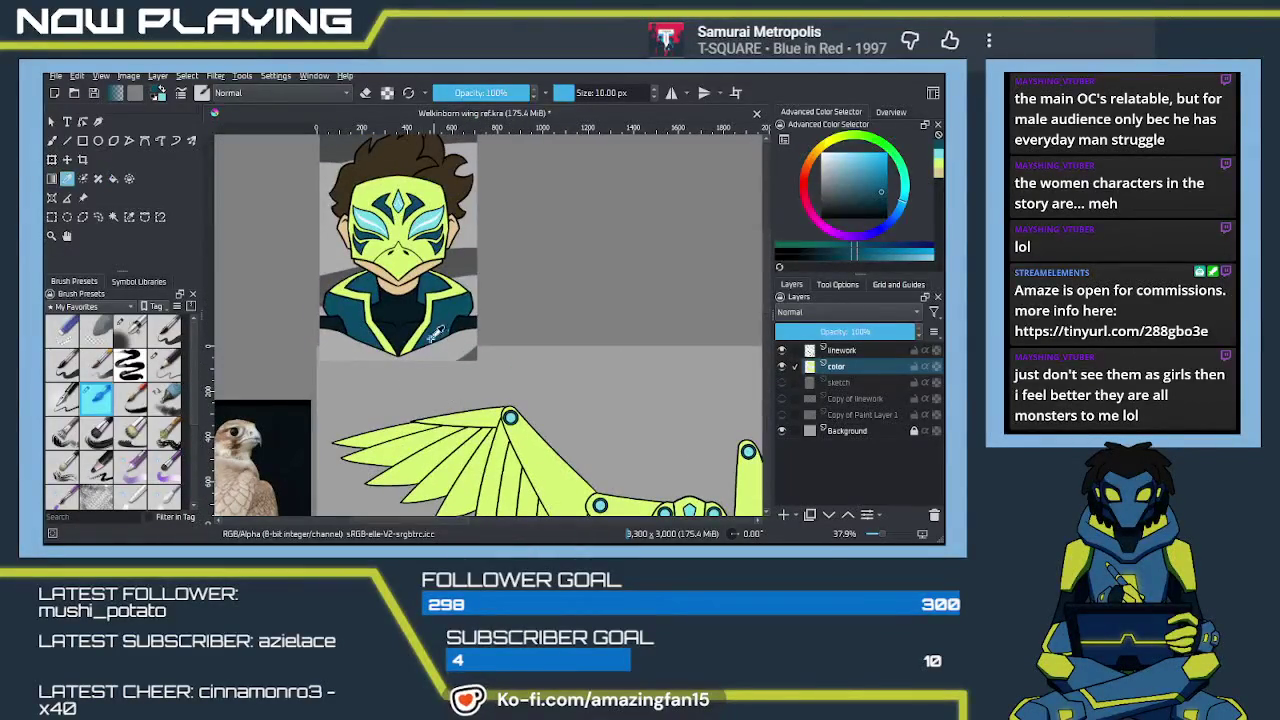
scroll(505, 403, "down", 3)
scroll(505, 403, "right", 3)
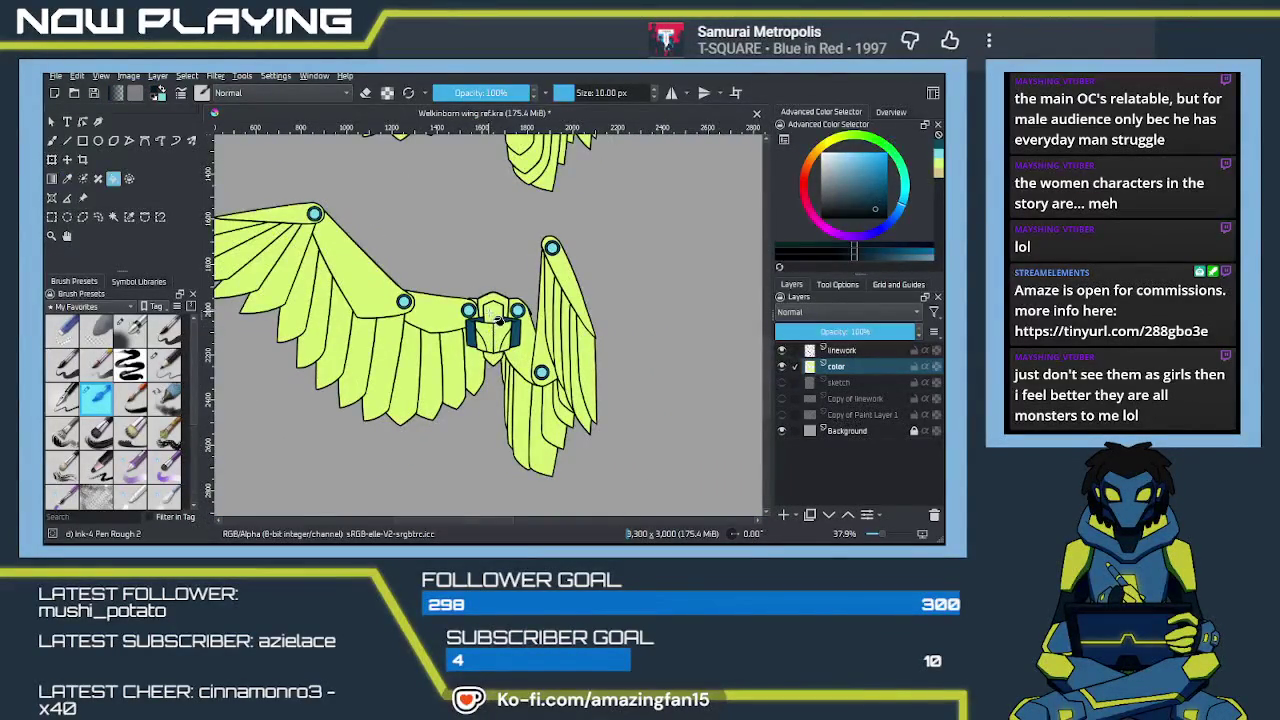
mouse_move(500, 385)
left_mouse_down()
mouse_move(548, 433)
mouse_move(471, 327)
mouse_move(533, 385)
mouse_move(575, 367)
mouse_move(549, 329)
mouse_move(553, 348)
left_mouse_up()
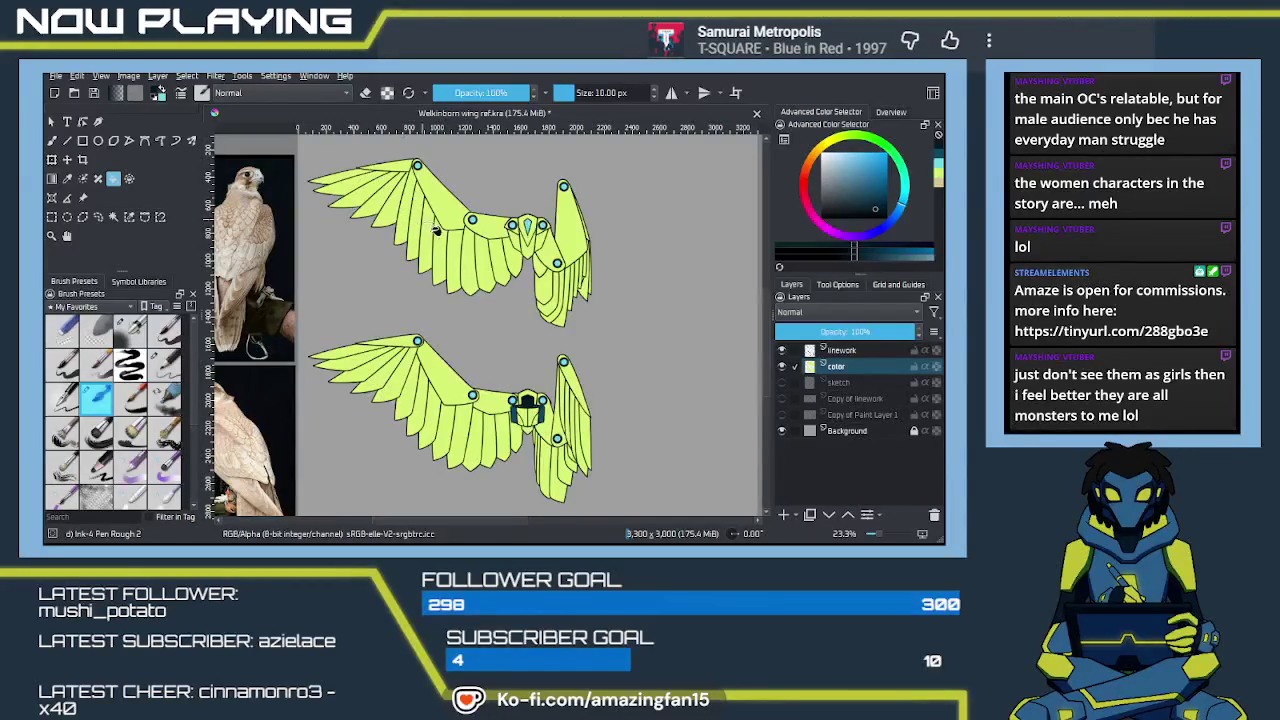
left_click_drag(514, 322, 513, 393)
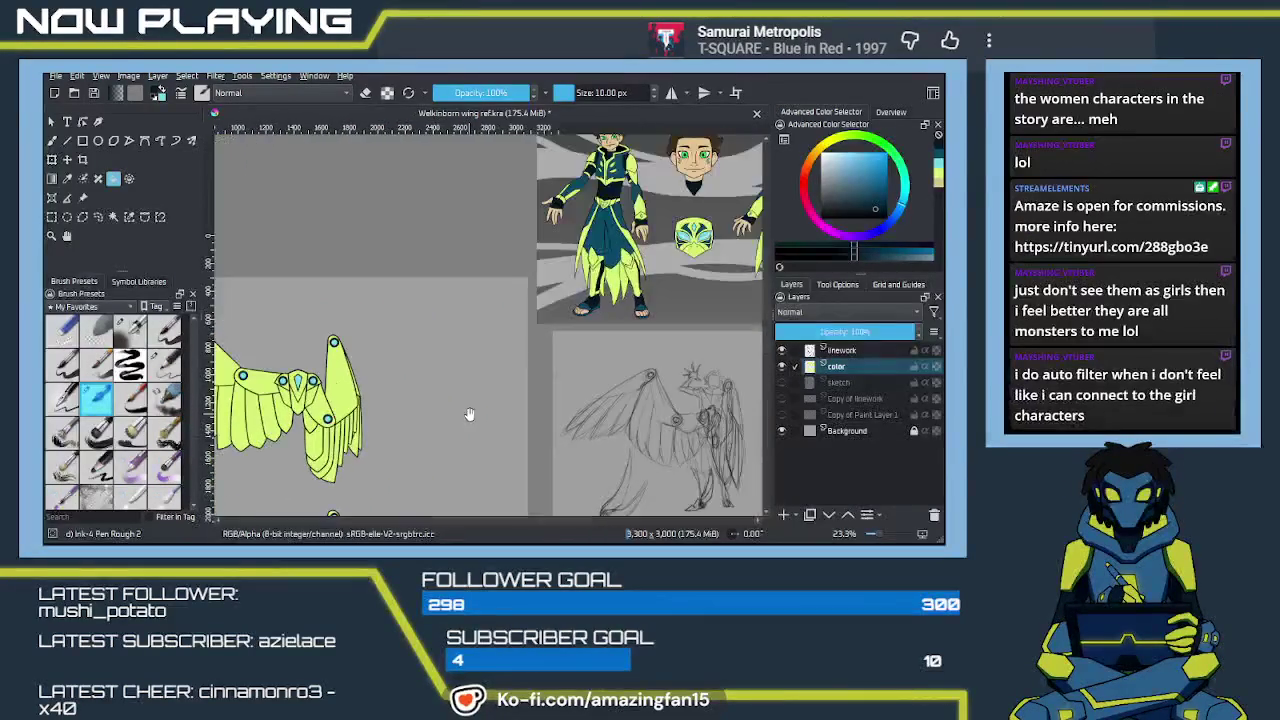
left_click_drag(423, 380, 551, 366)
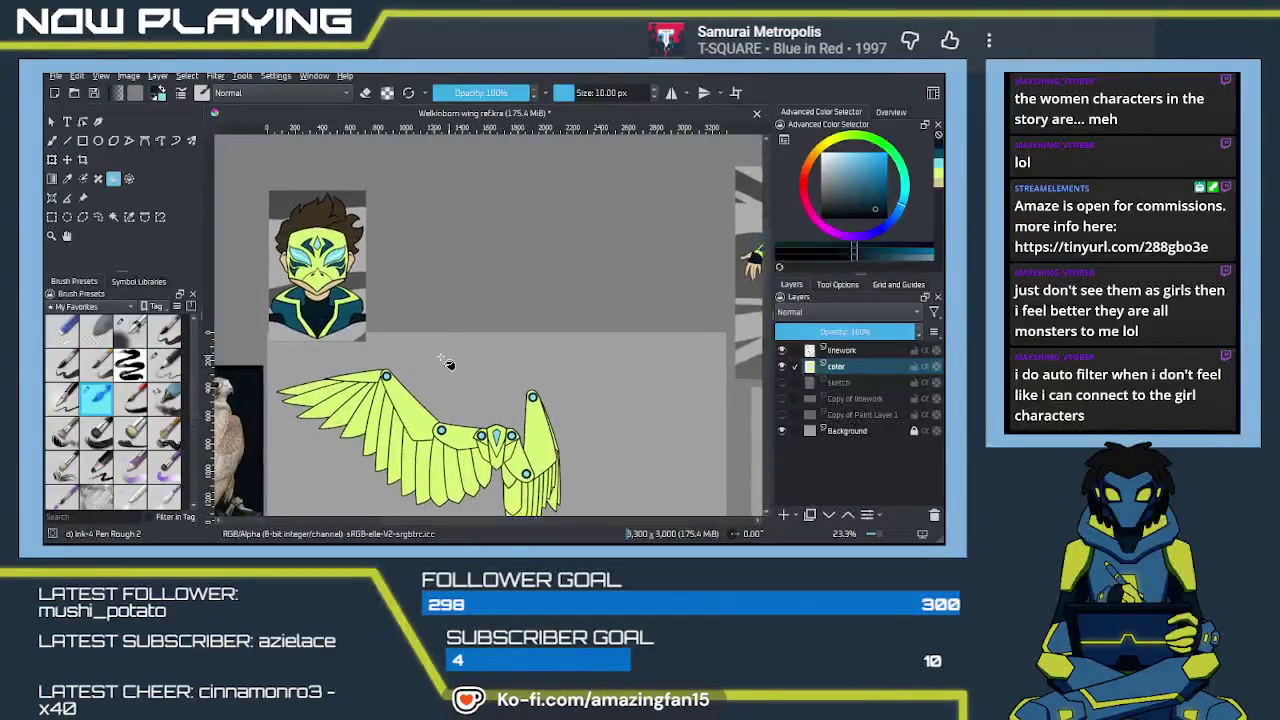
Sample the dark teal from the lower wing's centre piece and zoom into the upper wing
key("p")
left_click(345, 315)
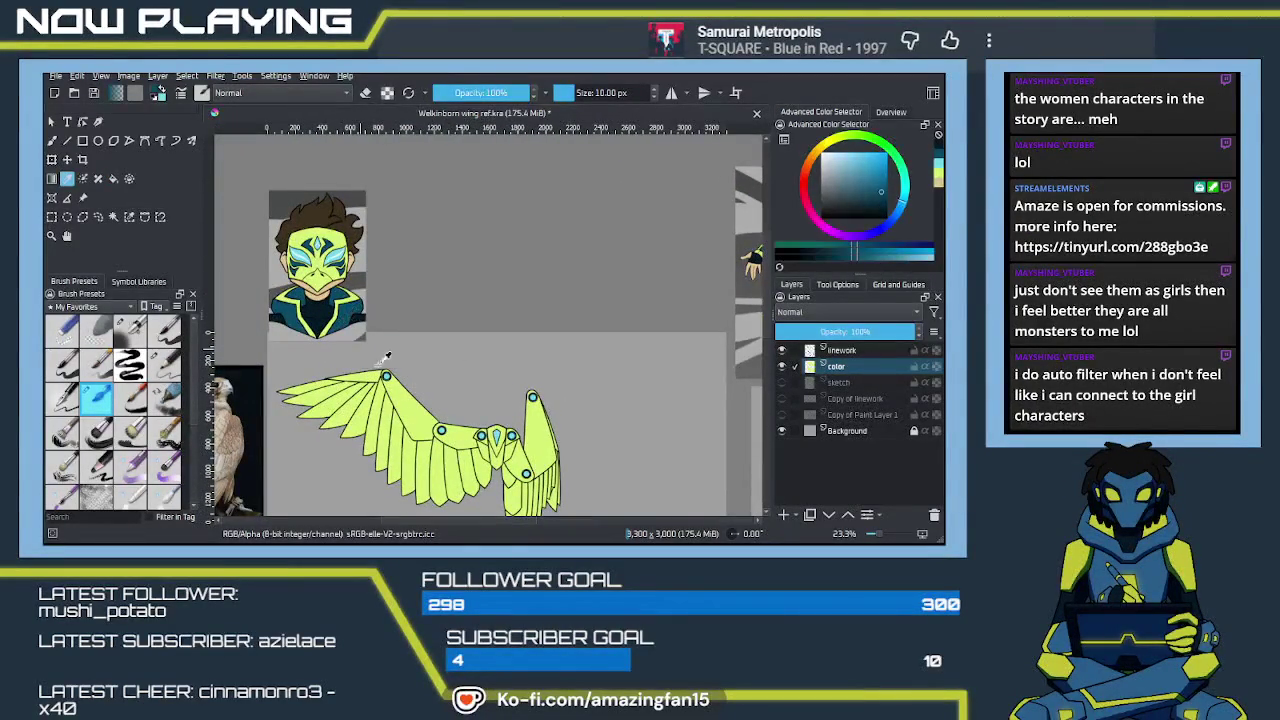
scroll(478, 383, "up", 1)
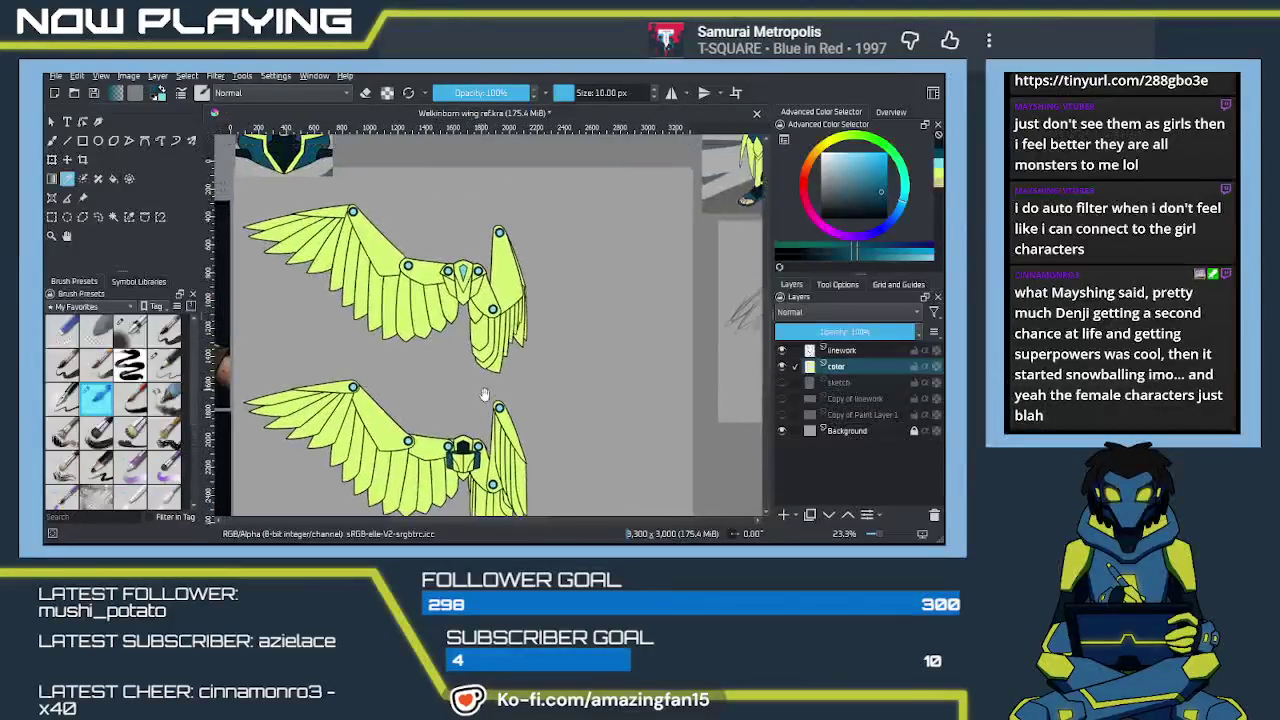
scroll(490, 398, "up", 1)
scroll(485, 405, "up", 2)
scroll(478, 413, "up", 1)
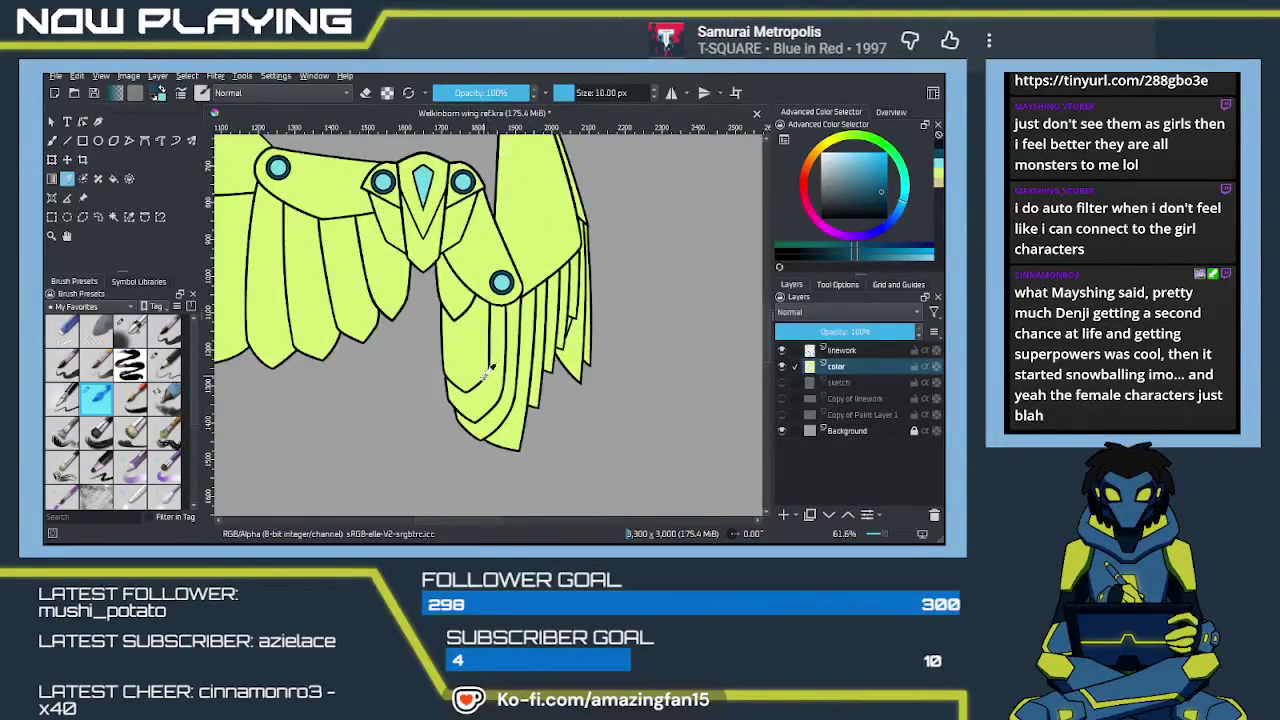
scroll(497, 374, "up", 3)
scroll(500, 376, "left", 1)
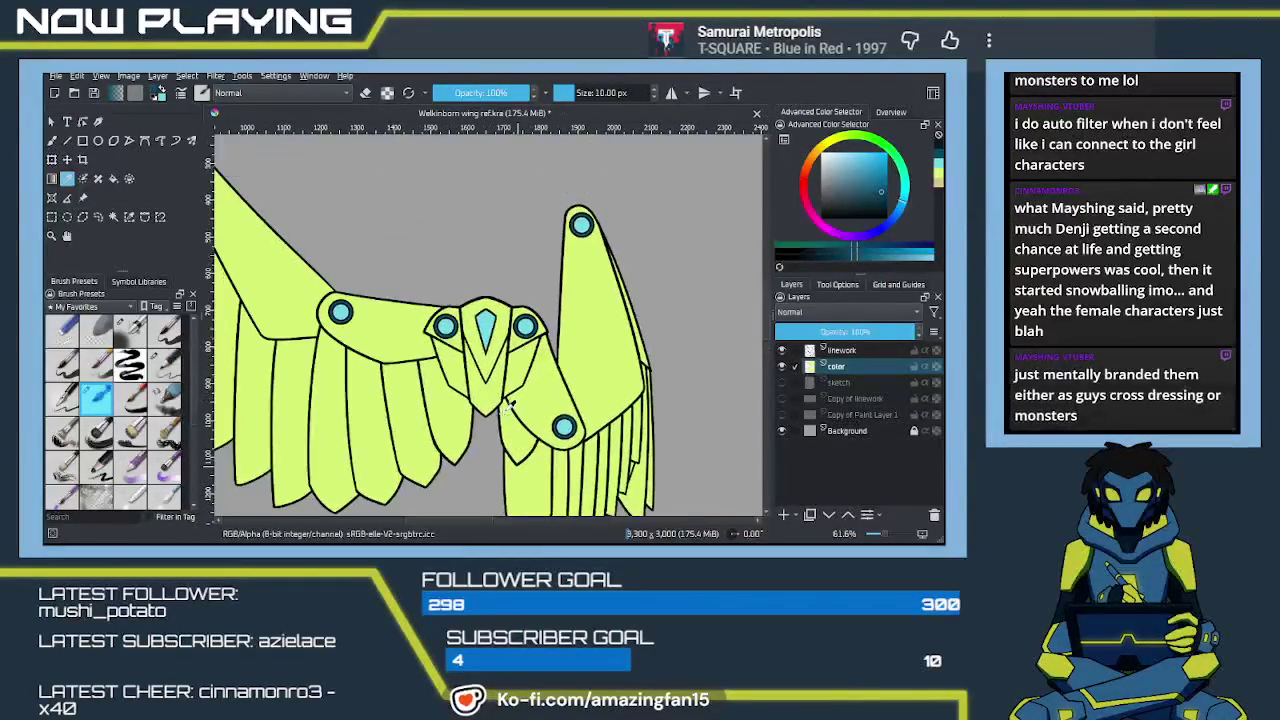
Fill the upper wing's centre diamond with dark teal, adjust the zoom, and save
key("f")
left_click(489, 378)
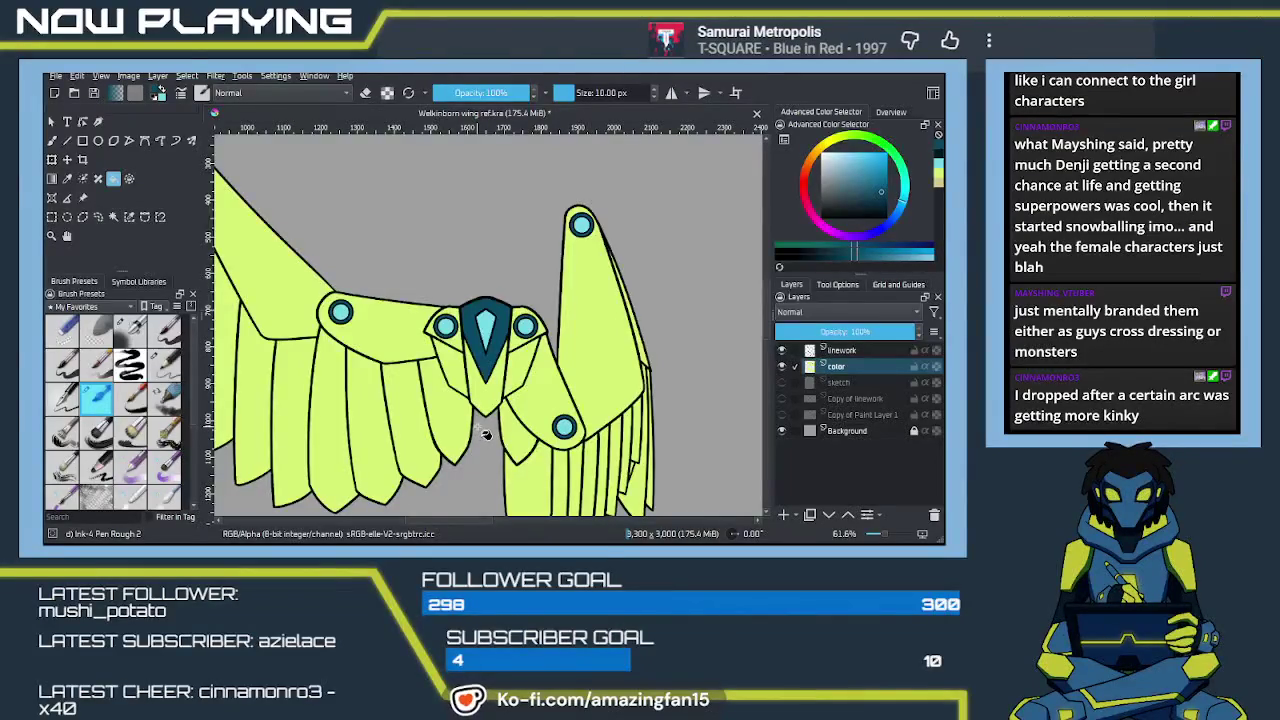
key("minus")
key("minus")
key("minus")
key("minus")
key("minus")
key("minus")
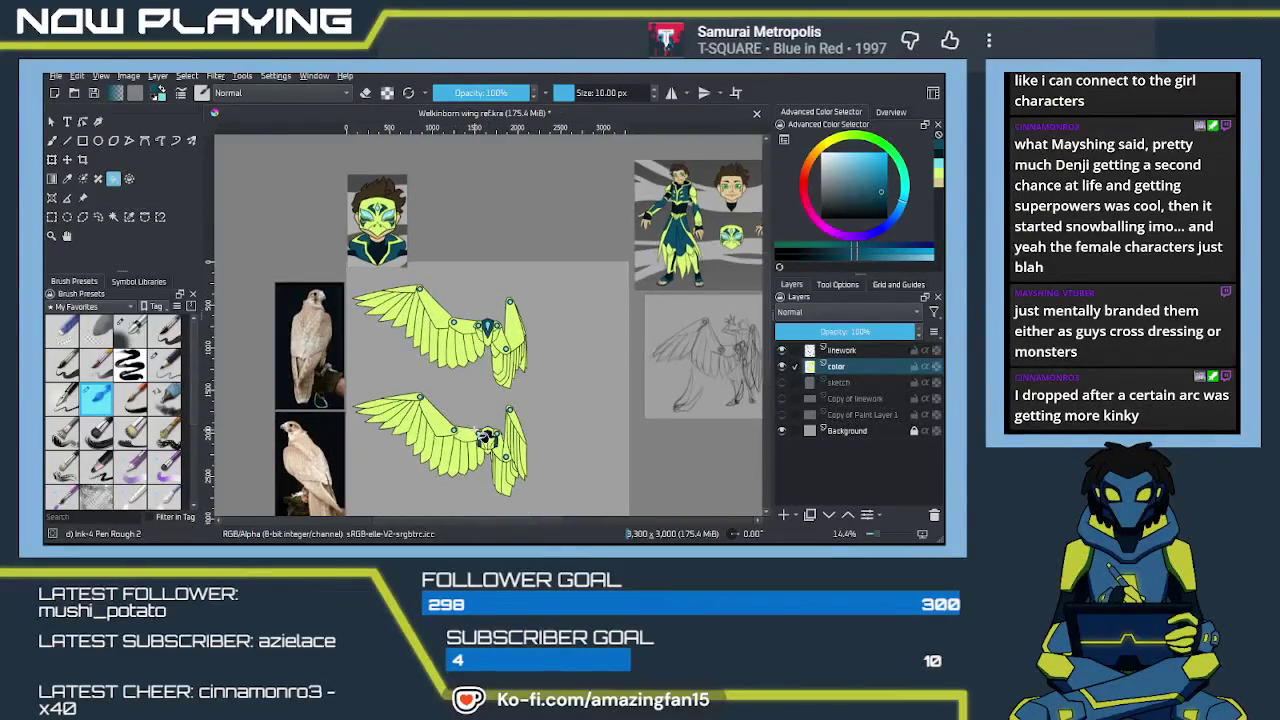
key("plus")
key("plus")
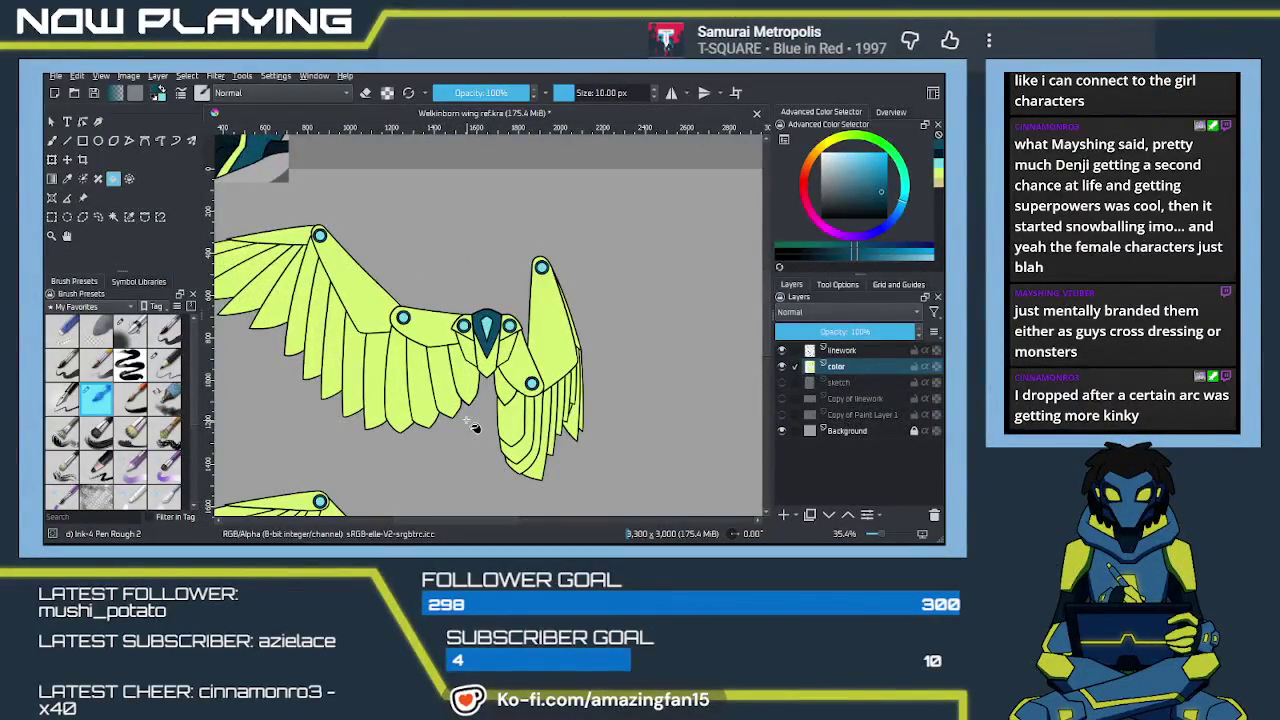
key("ctrl+s")
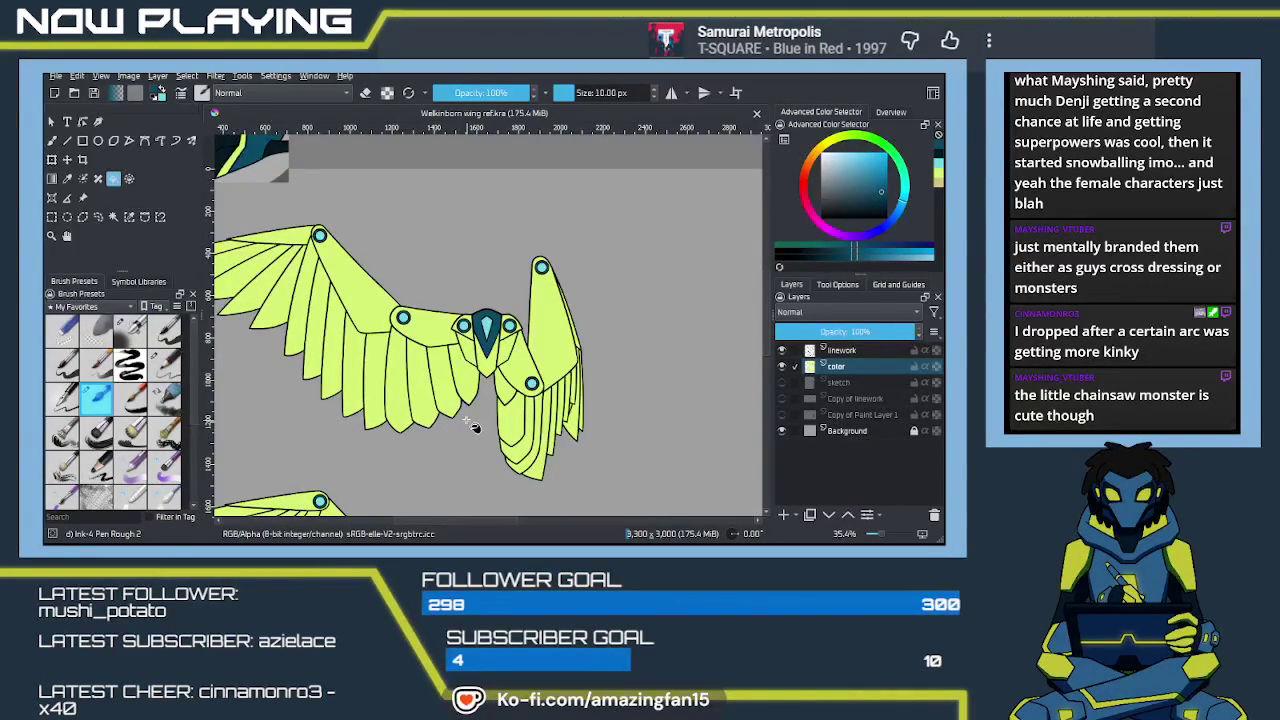
Zoom out to view both finished wings beside the character reference
scroll(474, 427, "down", 1)
Crop the canvas from 3300 x 3000 to 3300 x 2622, trimming empty space above and below the wings
scroll(490, 425, "down", 1)
scroll(510, 423, "down", 1)
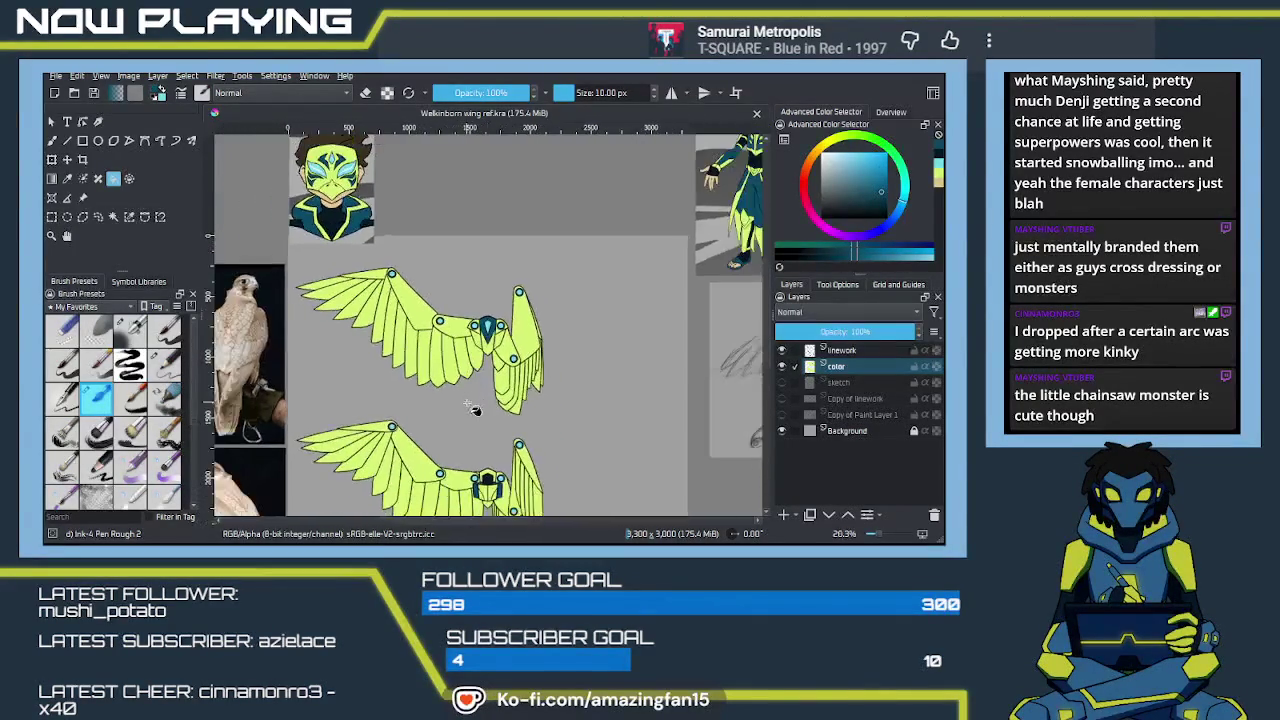
scroll(541, 421, "down", 1)
mouse_move(541, 421)
left_mouse_down()
mouse_move(527, 378)
mouse_move(521, 424)
left_mouse_up()
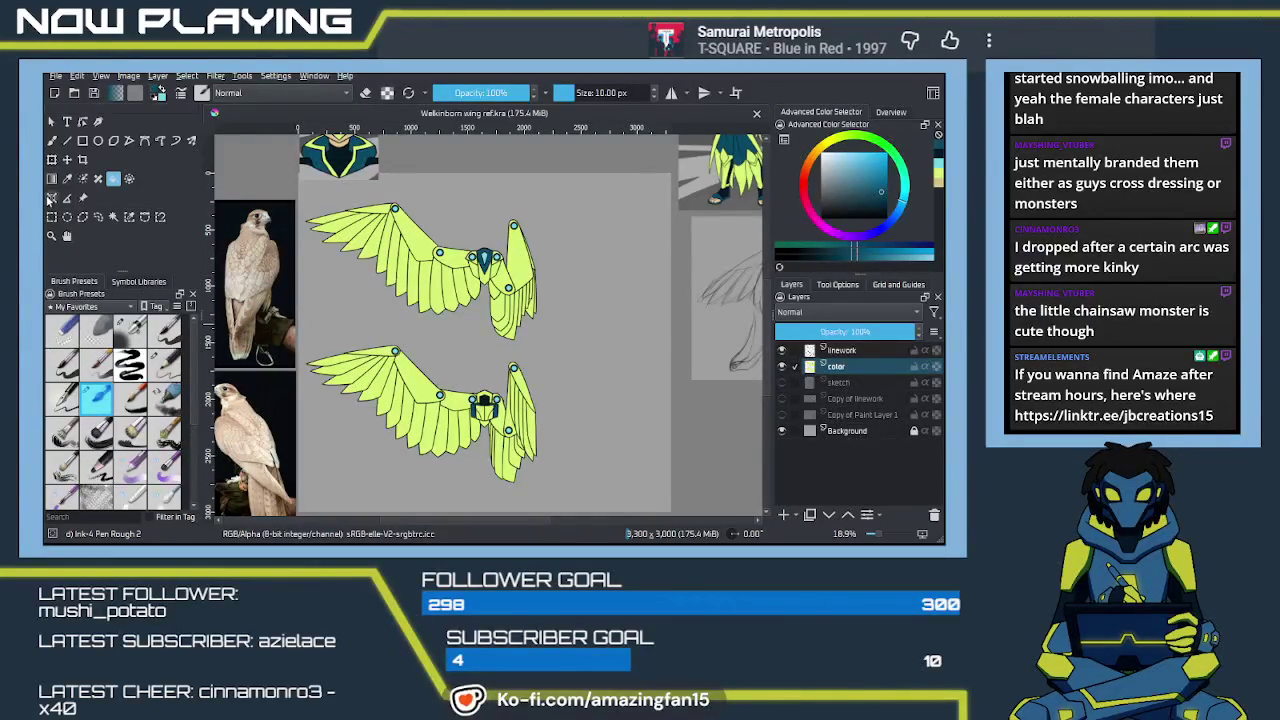
left_click(83, 160)
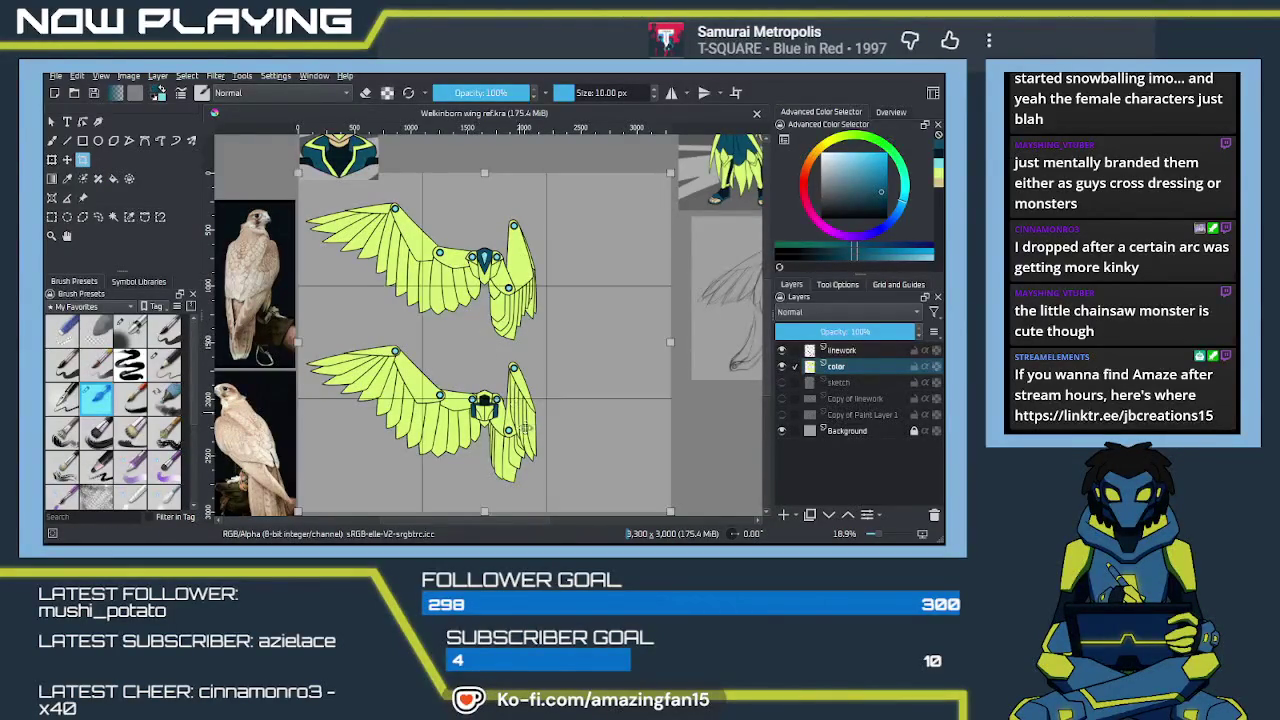
scroll(540, 413, "down", 1)
scroll(540, 413, "down", 1)
left_click_drag(491, 471, 491, 452)
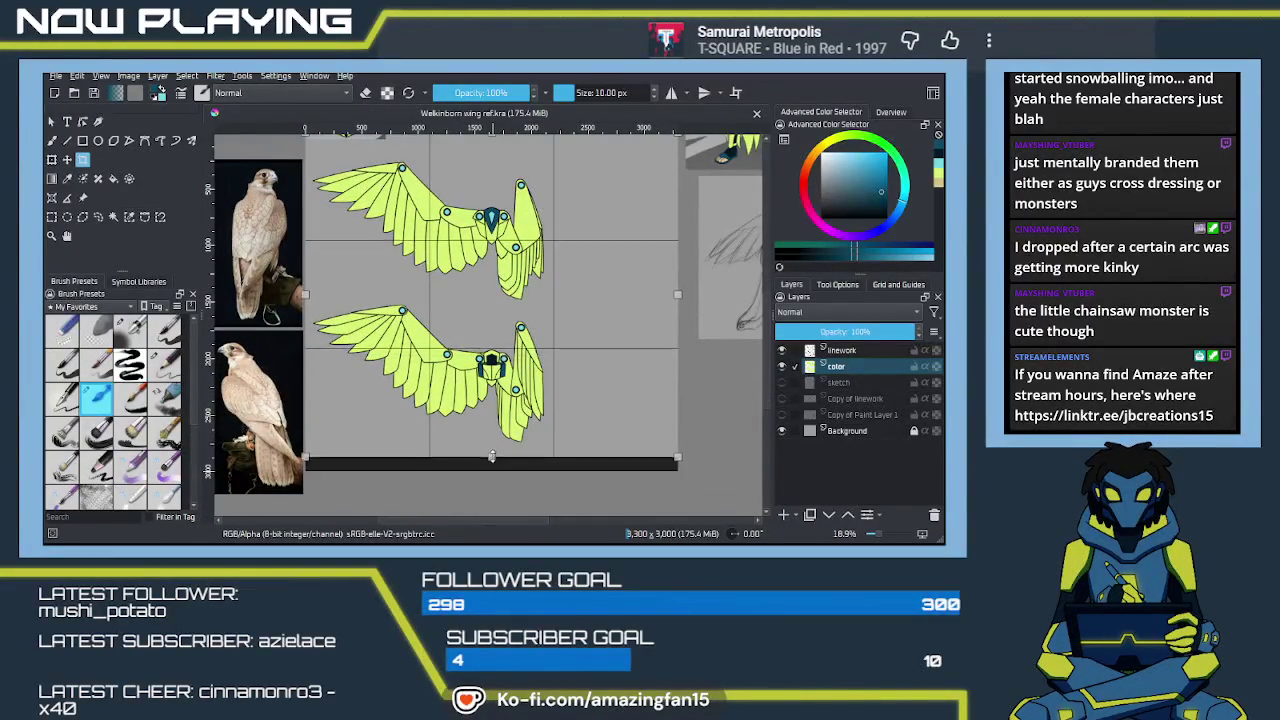
scroll(510, 436, "up", 1)
scroll(509, 435, "up", 1)
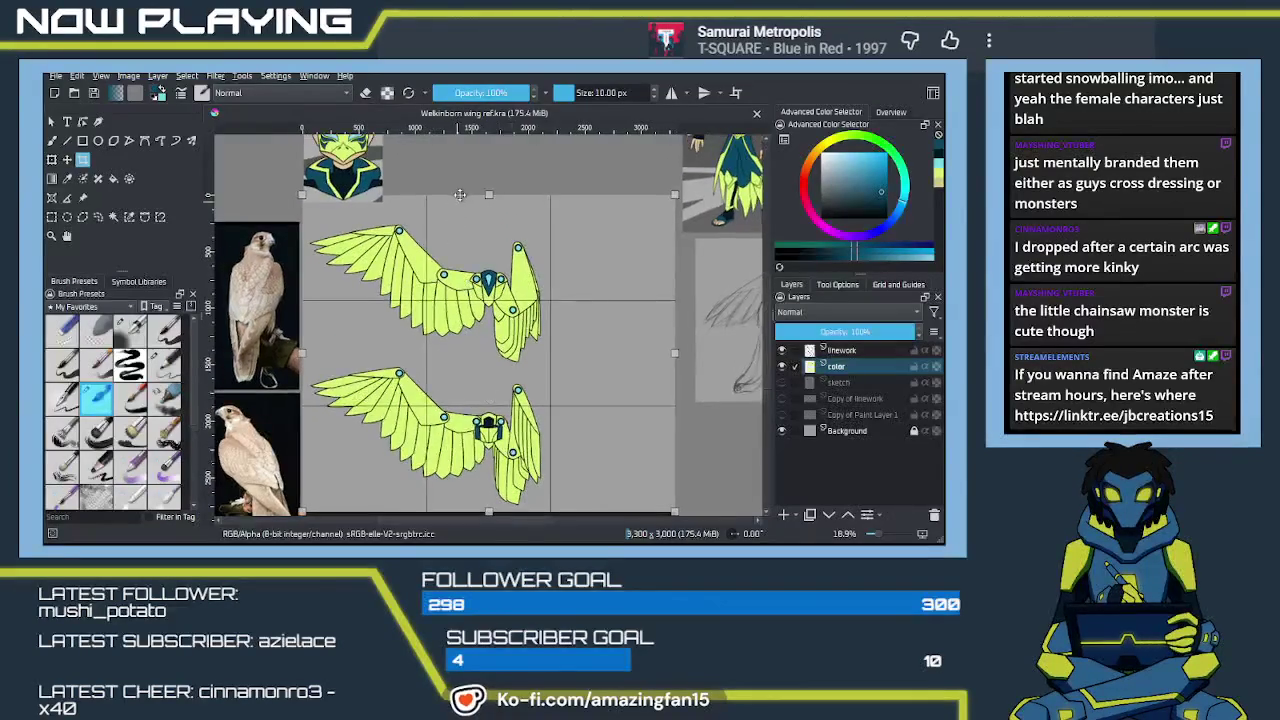
left_click_drag(488, 195, 488, 216)
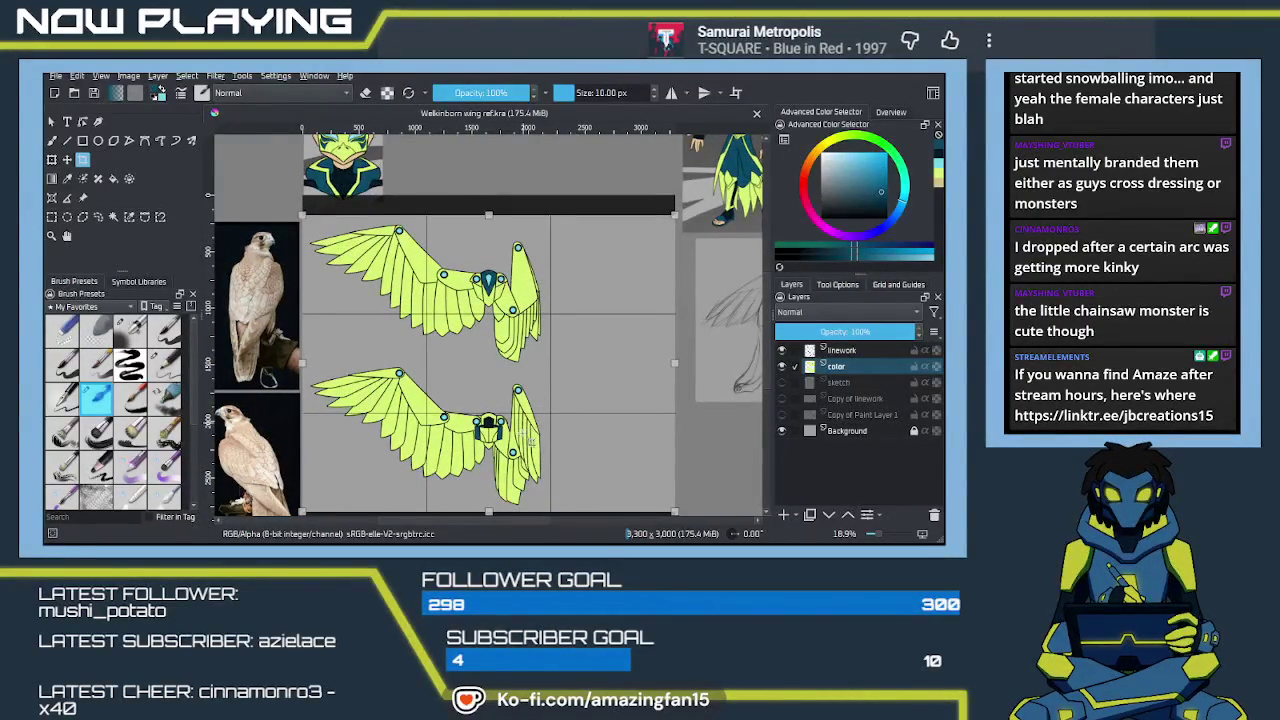
key("Return")
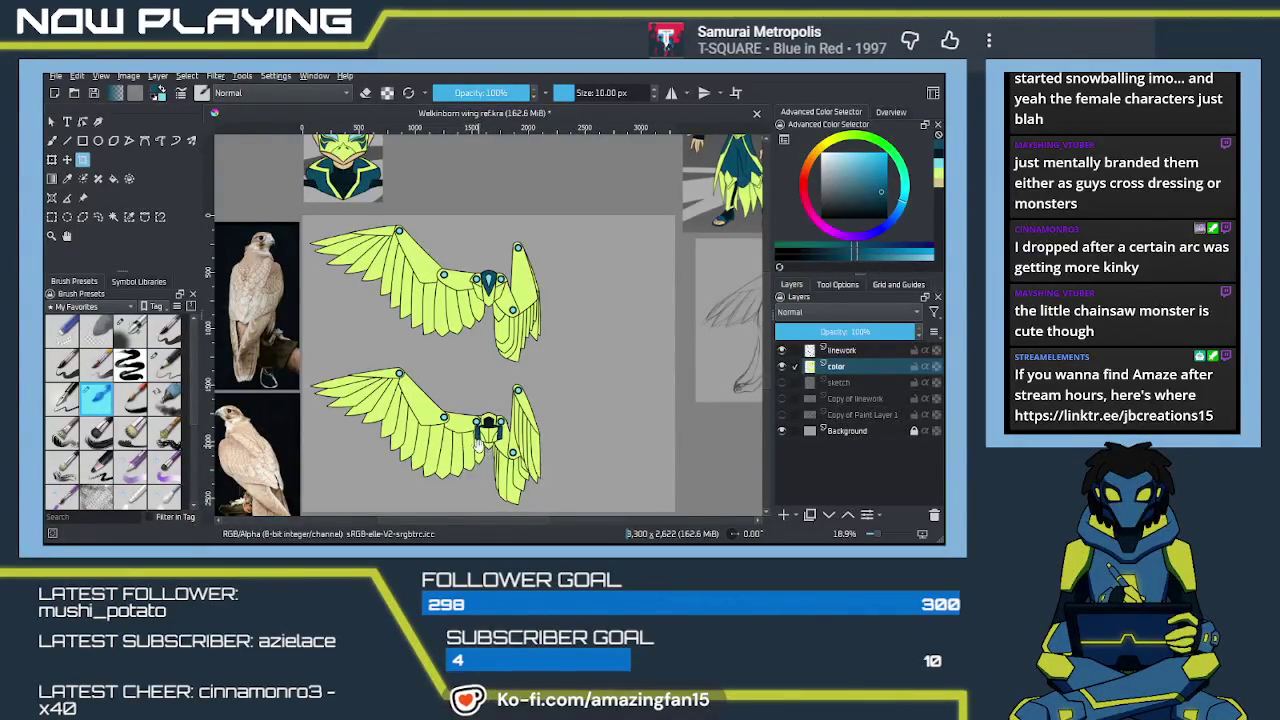
Bring the character reference sheet into view with the colour sampler (P) active
mouse_move(468, 437)
left_mouse_down()
mouse_move(415, 446)
mouse_move(369, 434)
left_mouse_up()
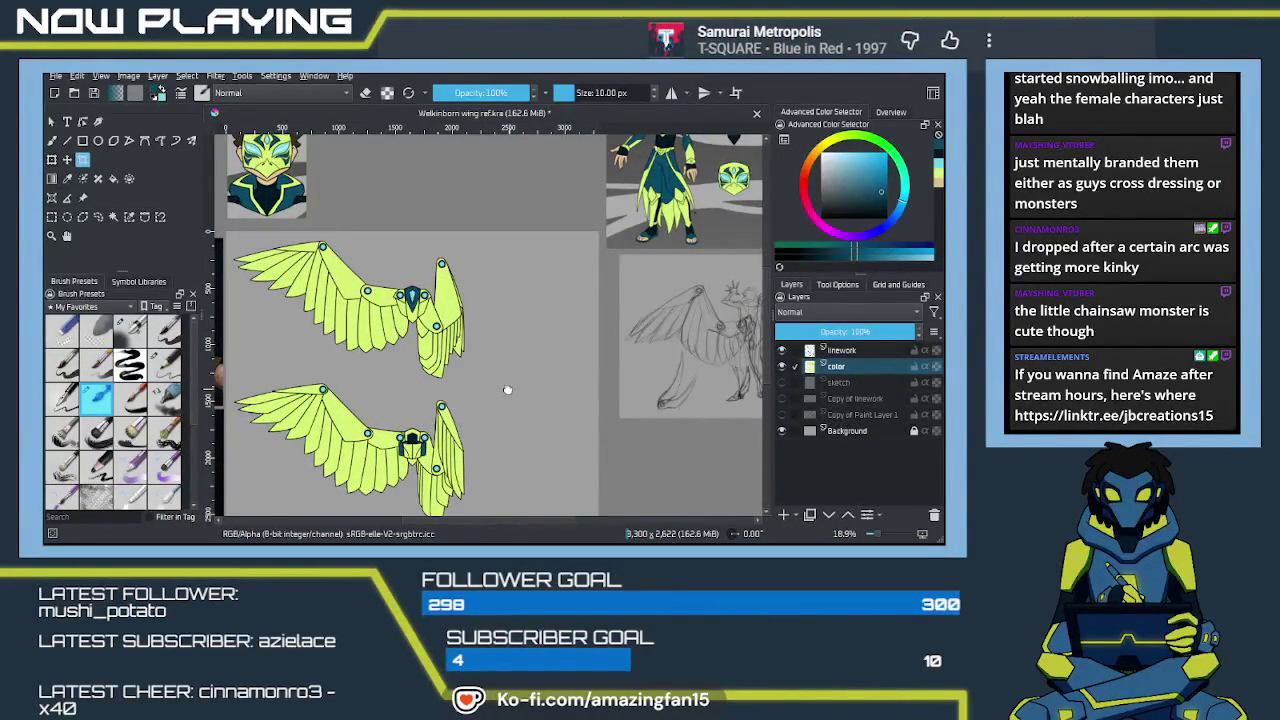
left_click_drag(509, 388, 509, 371)
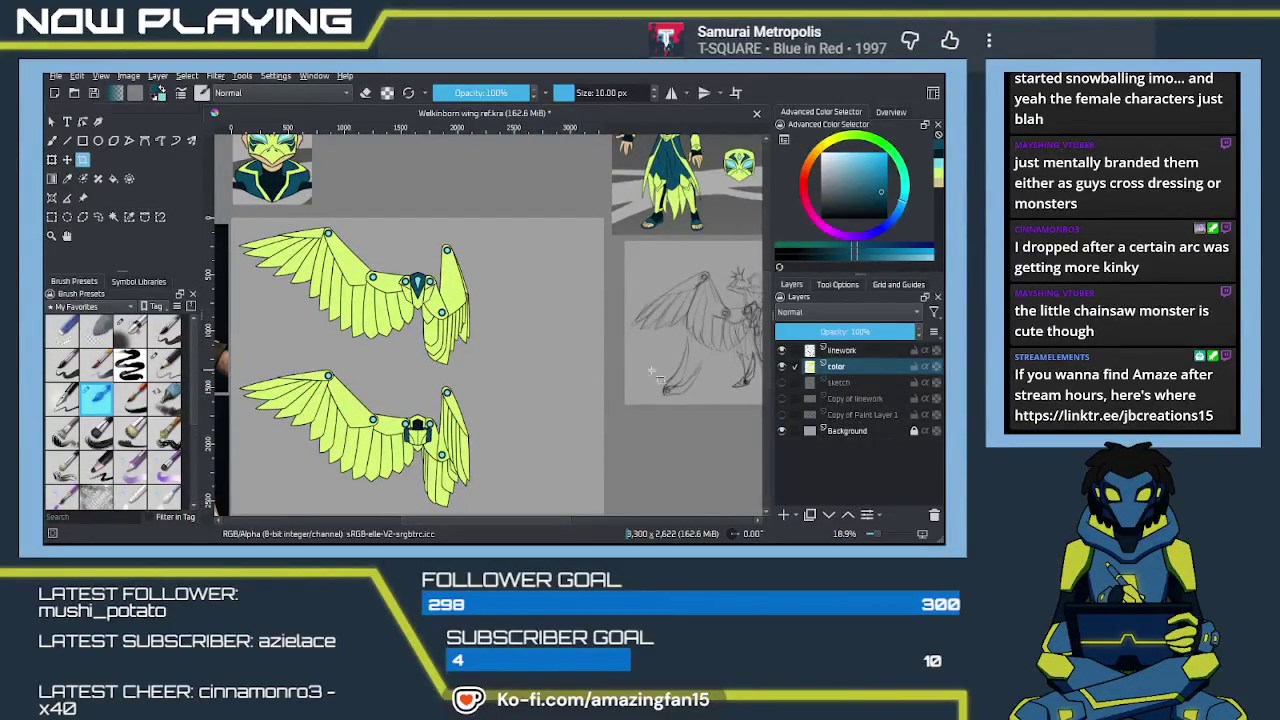
left_click_drag(586, 355, 547, 329)
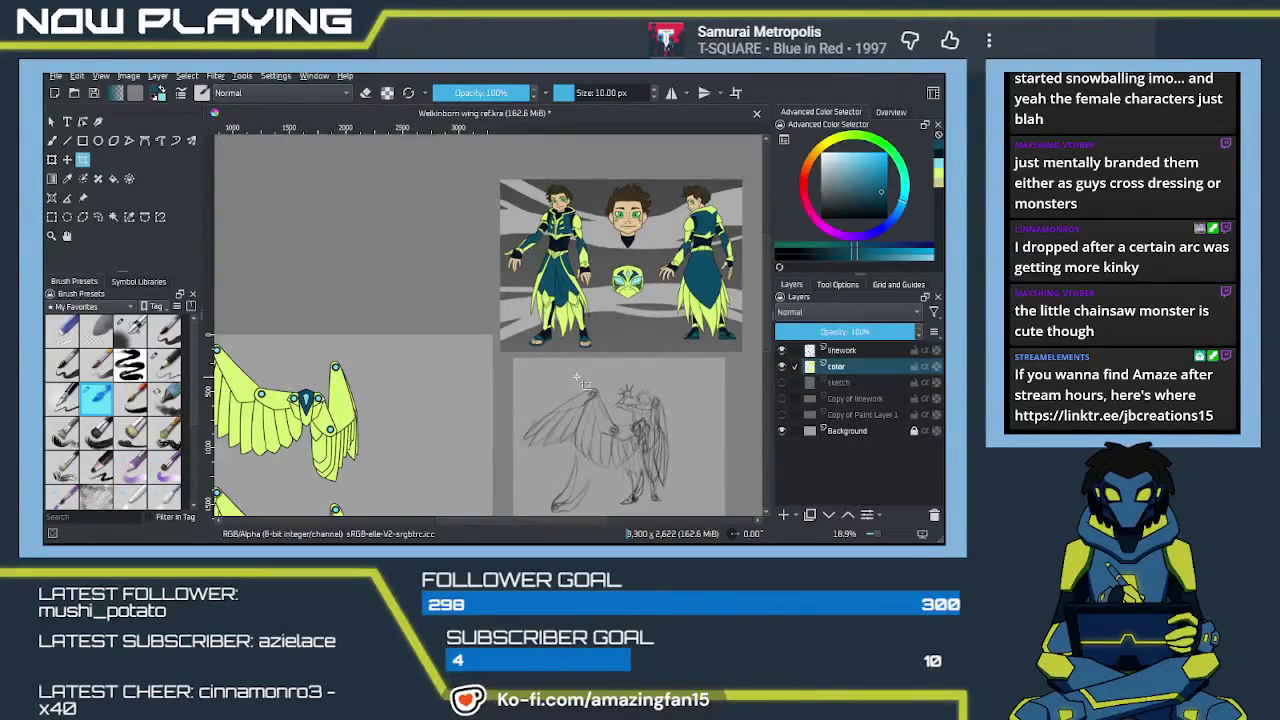
key("p")
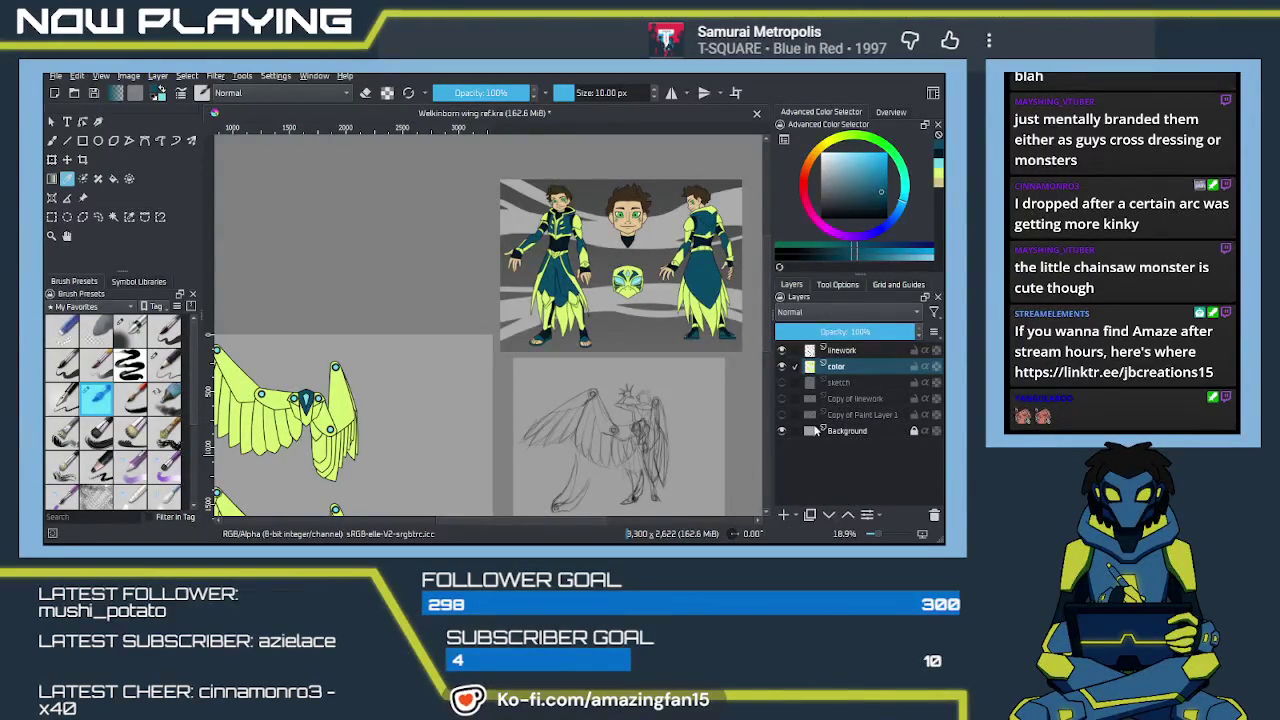
Add a paint layer above Background, sample a lighter colour from the reference sheet, and frame the wings
left_click(815, 430)
left_click(783, 516)
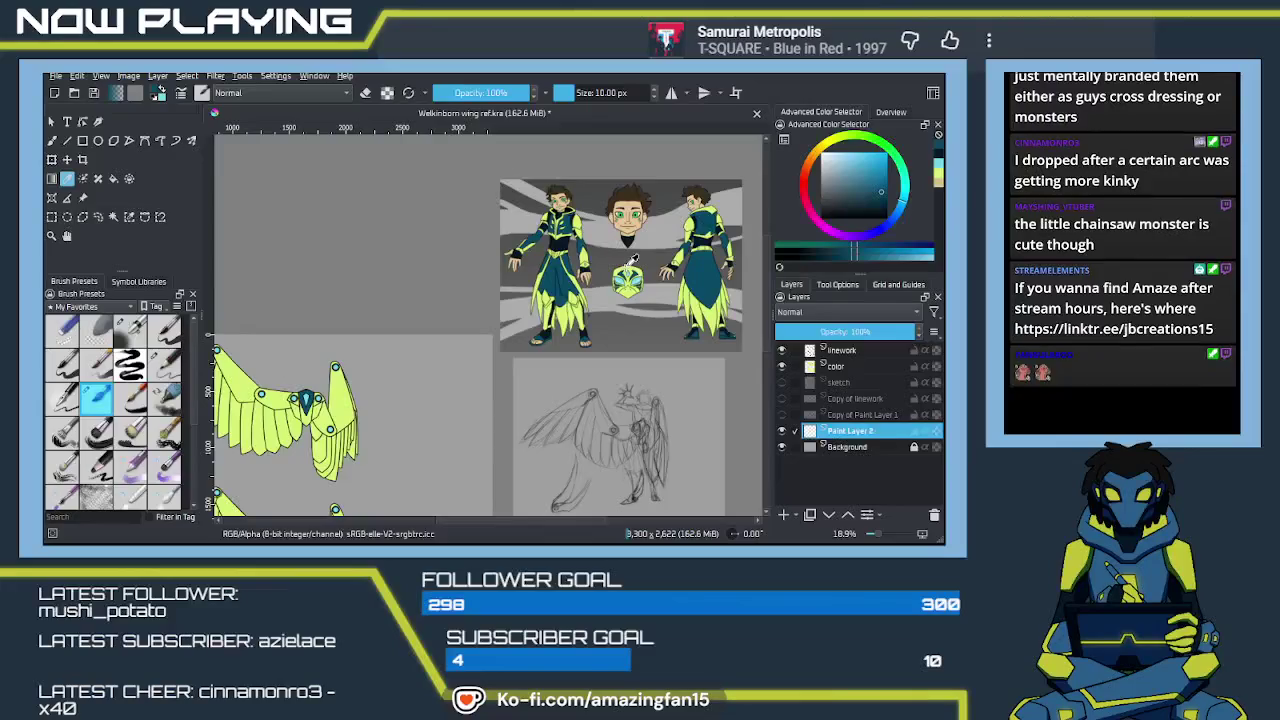
left_click(604, 176, "ctrl")
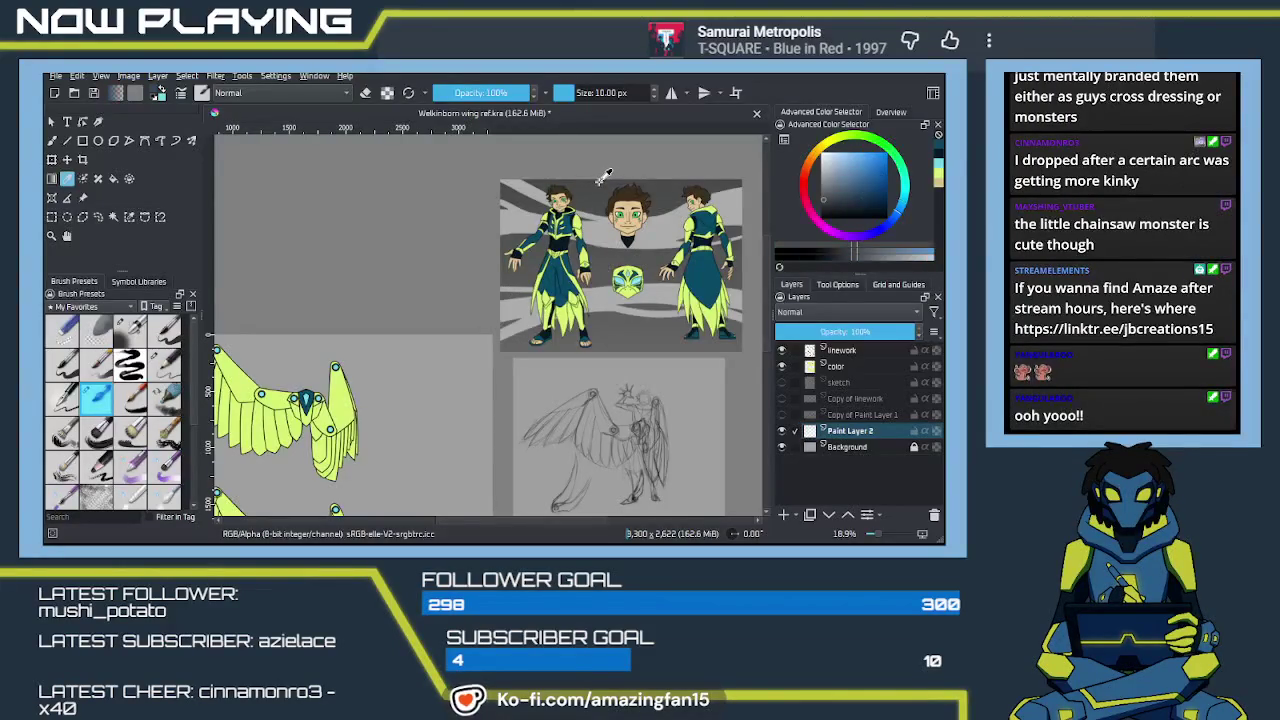
left_click(590, 322, "ctrl")
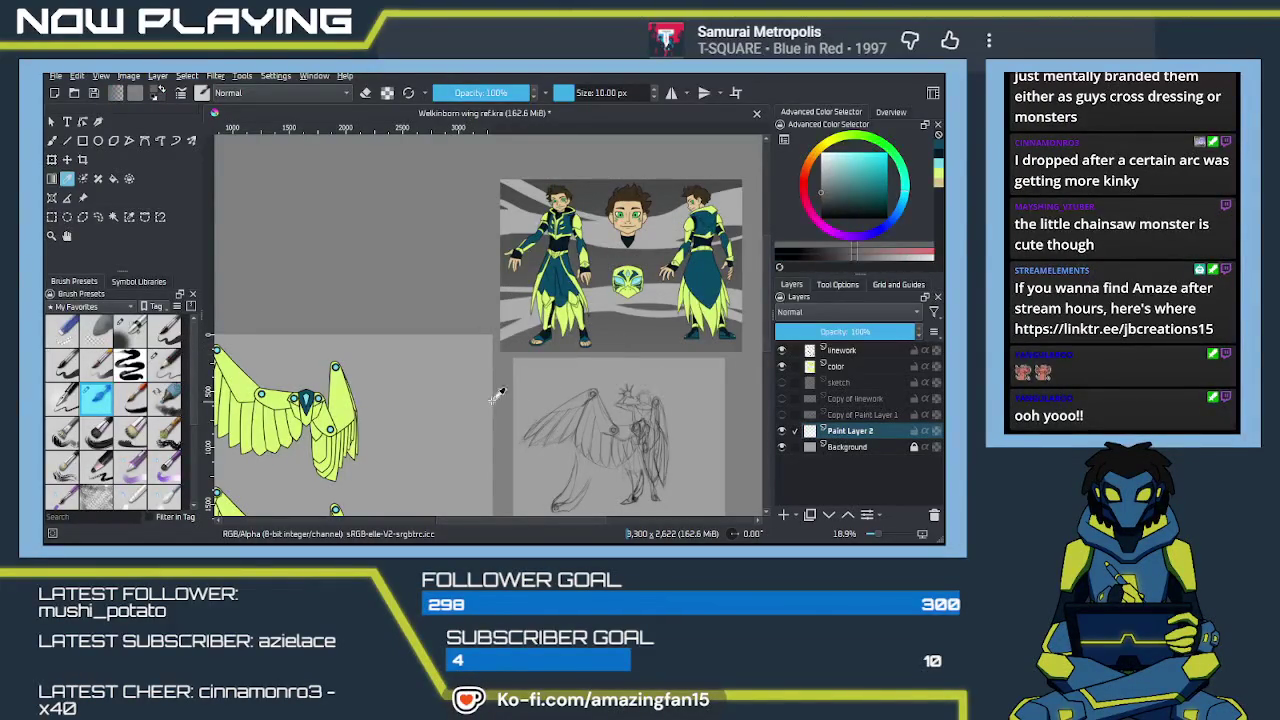
scroll(520, 385, "down", 2)
scroll(553, 341, "left", 4)
left_click_drag(537, 328, 563, 365)
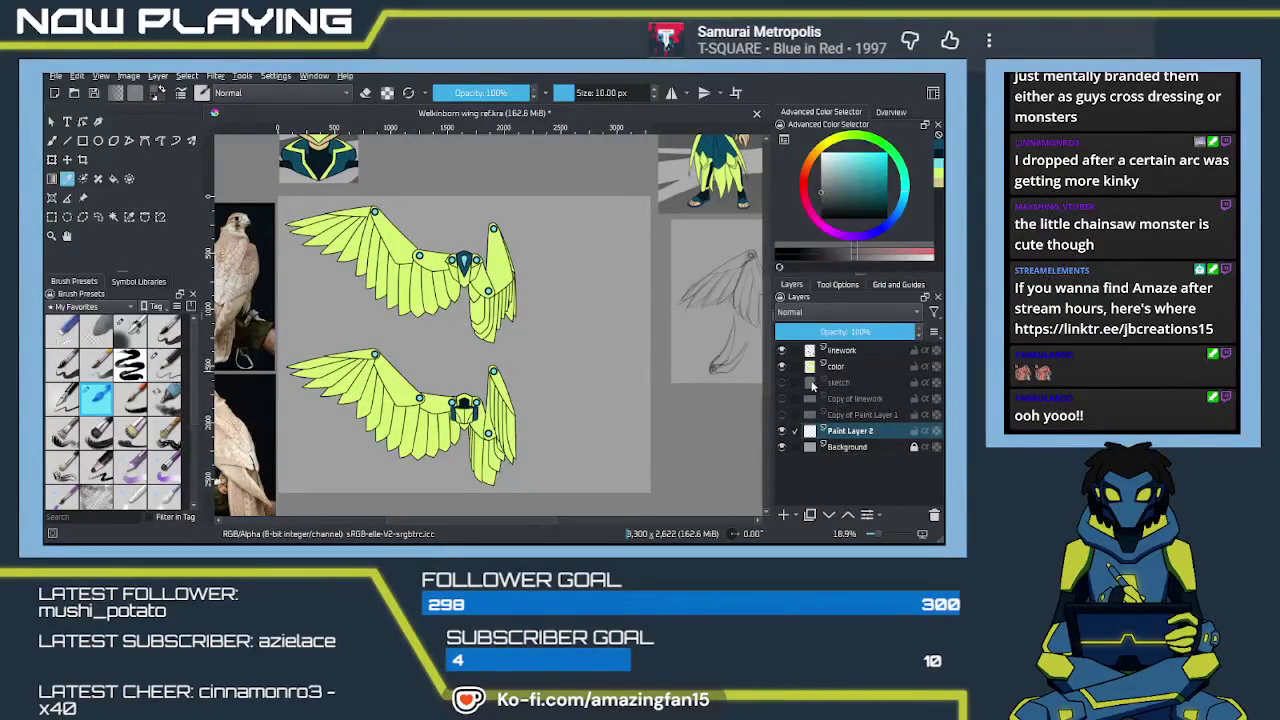
left_click_drag(612, 320, 620, 336)
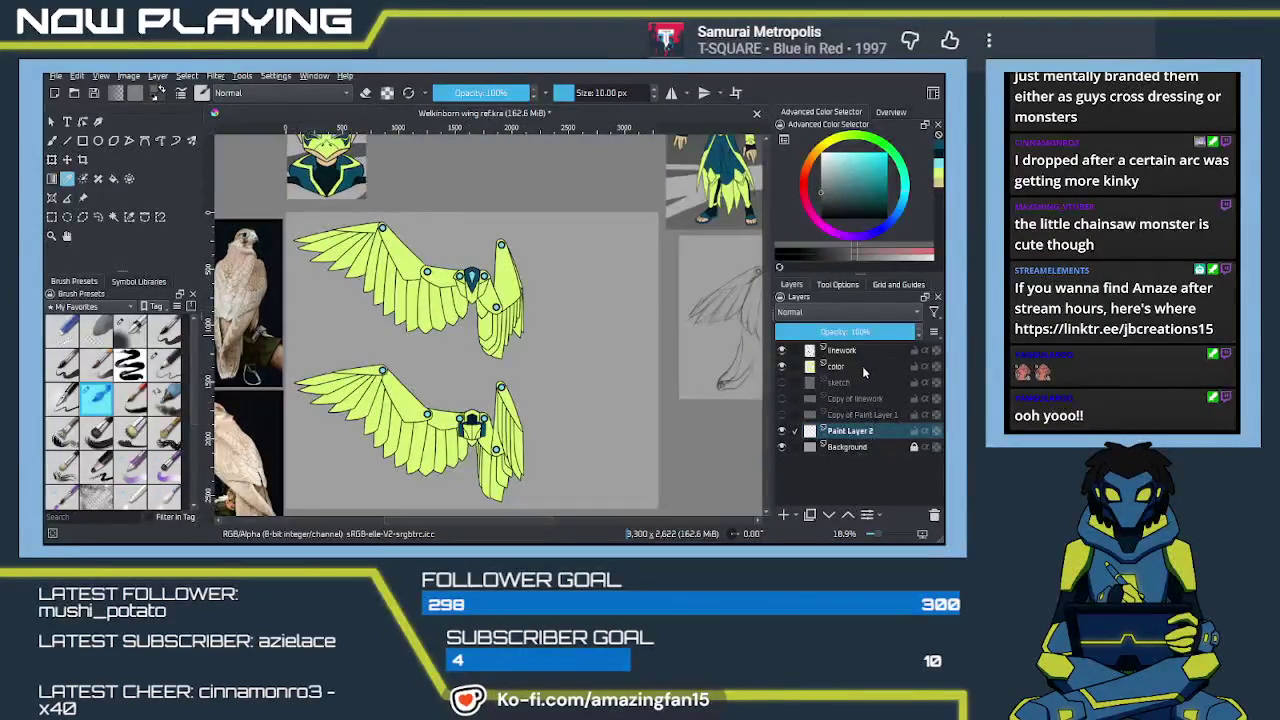
Activate the colour layer, turn on mirrored painting, and navigate to the wings' centre piece
left_click(862, 366)
left_click_drag(356, 168, 487, 330)
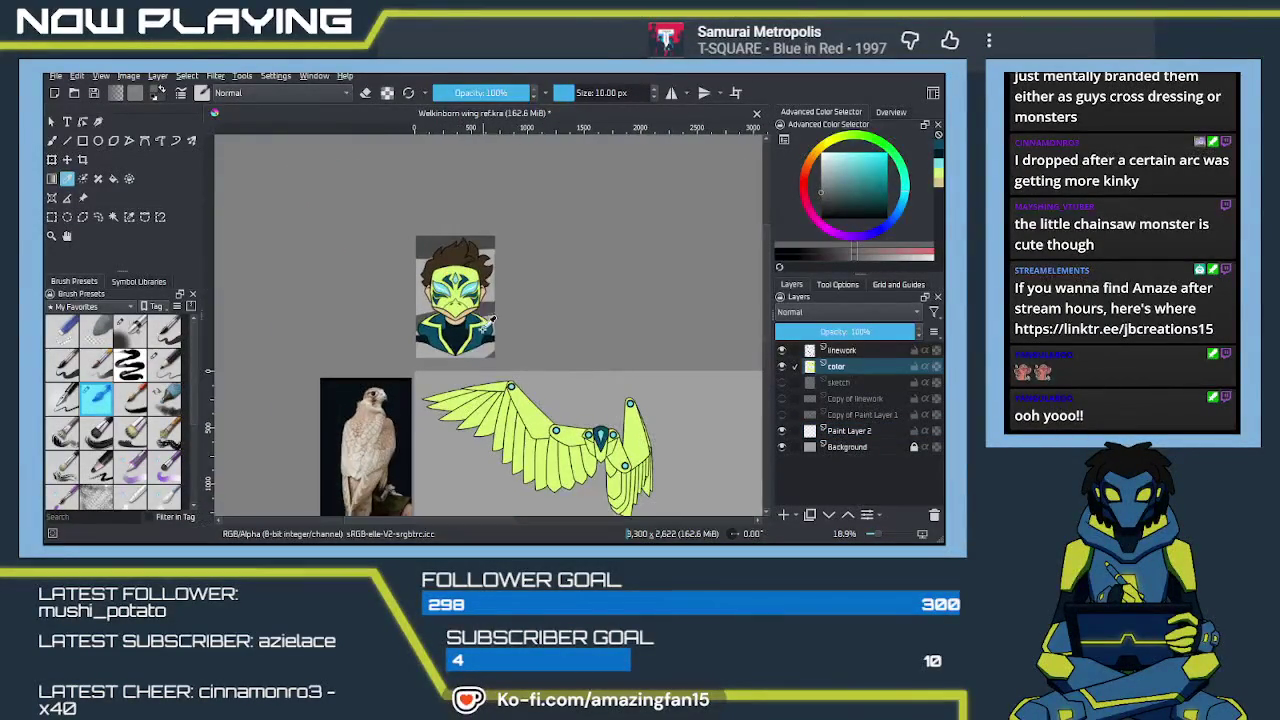
scroll(487, 330, "up", 3)
scroll(487, 330, "up", 2)
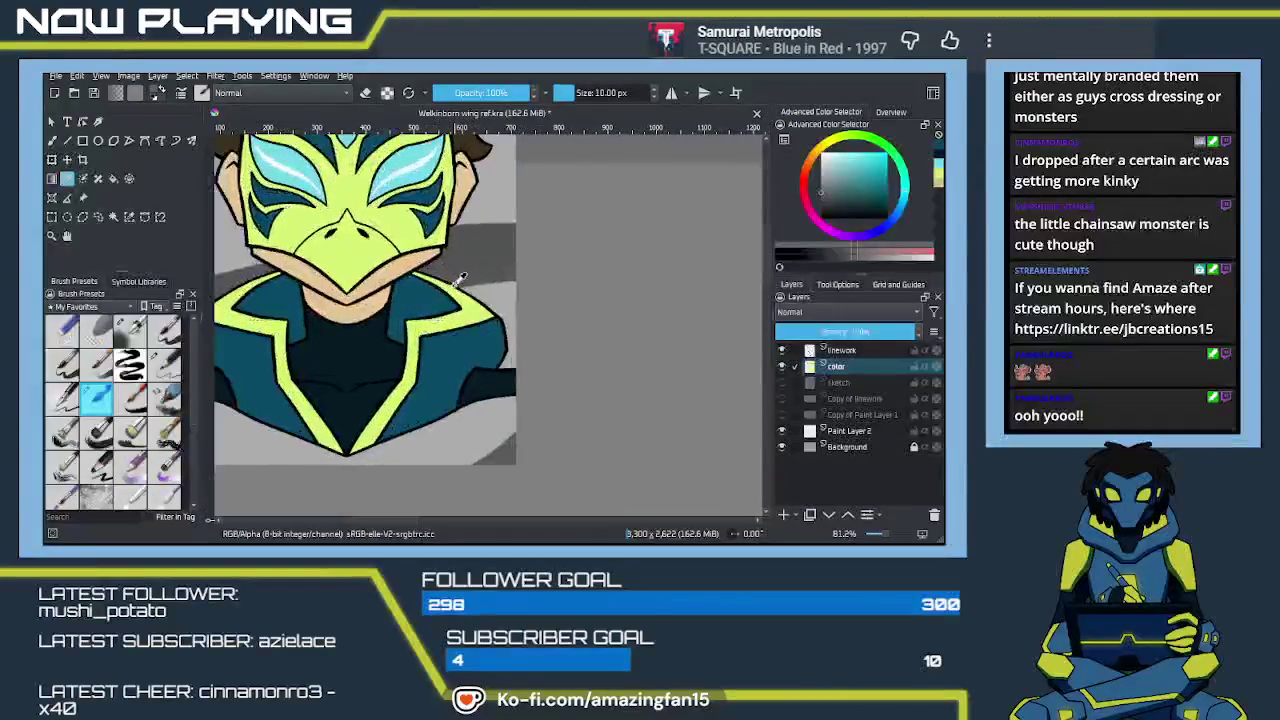
left_click_drag(436, 214, 482, 298)
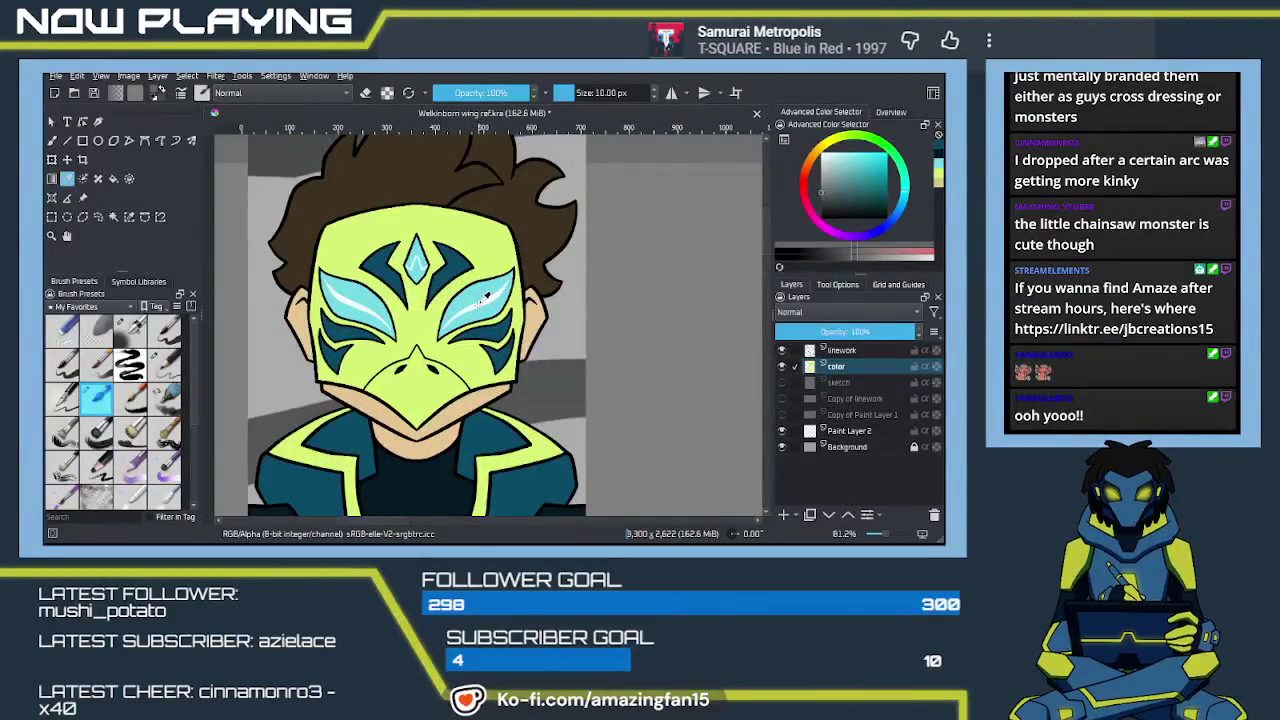
mouse_move(484, 298)
left_mouse_down()
mouse_move(450, 244)
mouse_move(285, 229)
left_mouse_up()
key("m")
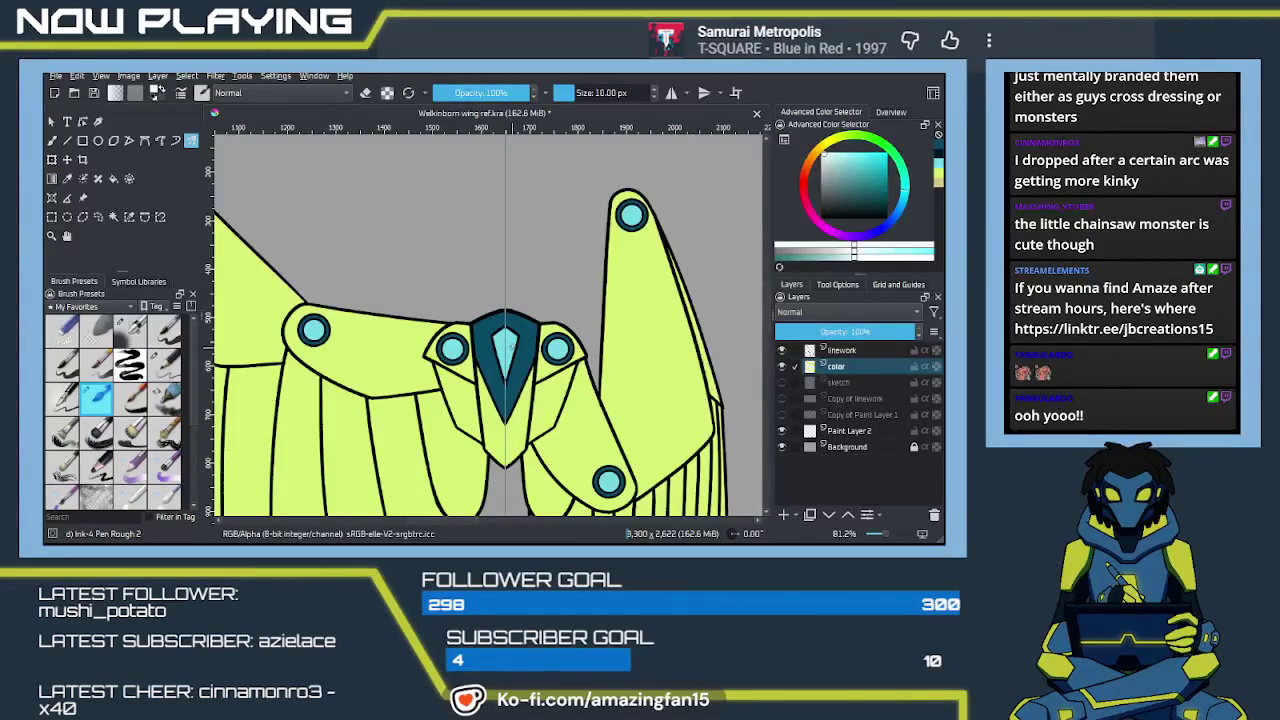
left_click_drag(514, 336, 560, 436)
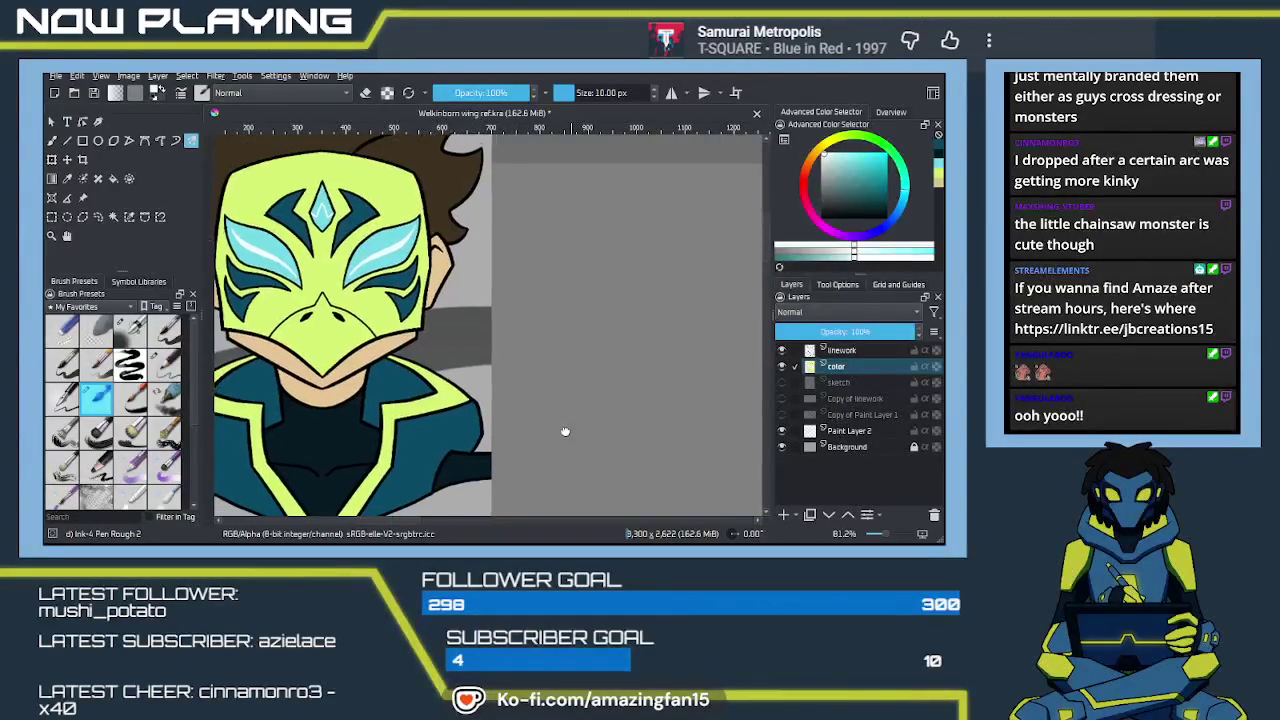
left_click_drag(566, 423, 533, 346)
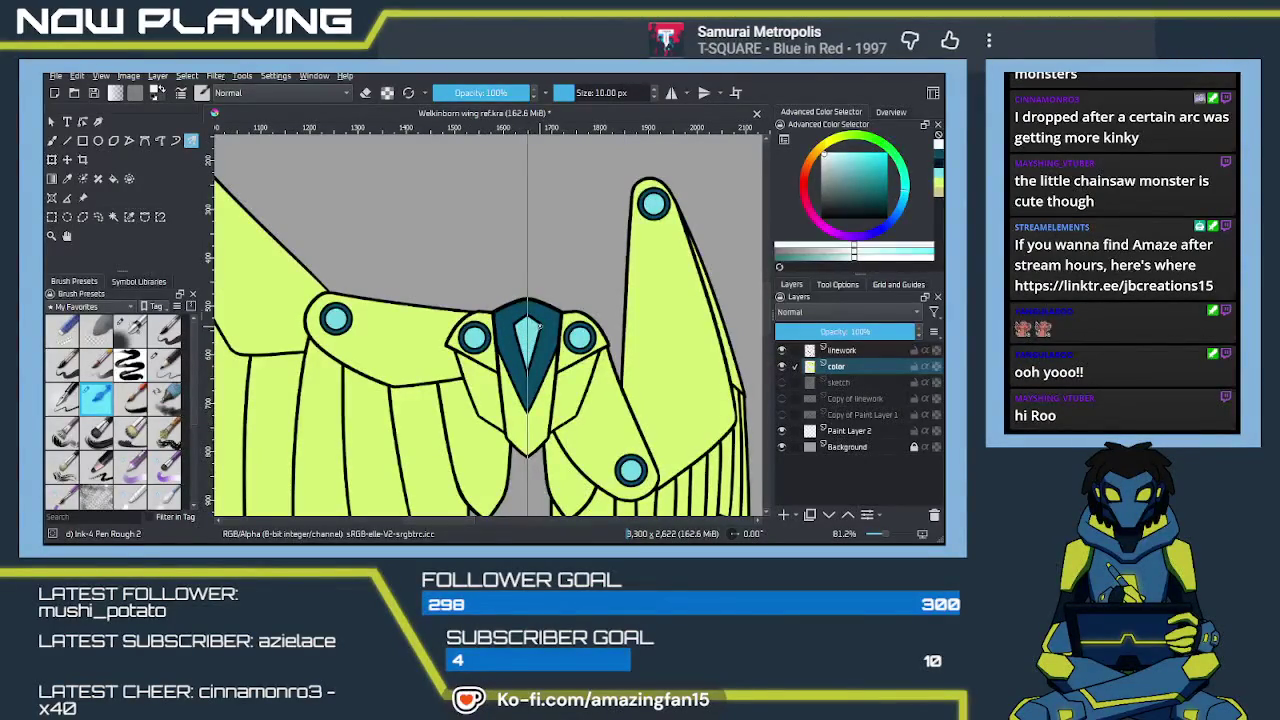
Fill the centre gem dark teal, return to the freehand brush, and save Welkinborn wing ref.kra
left_click(528, 340)
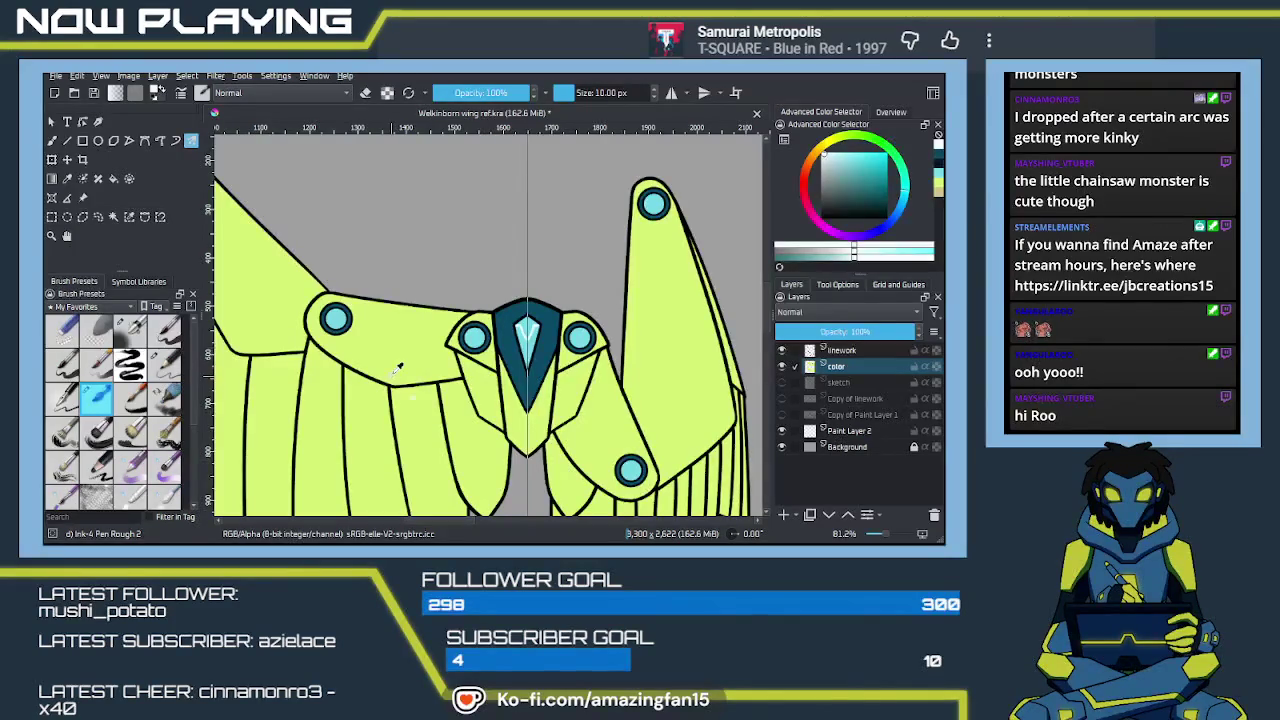
key("b")
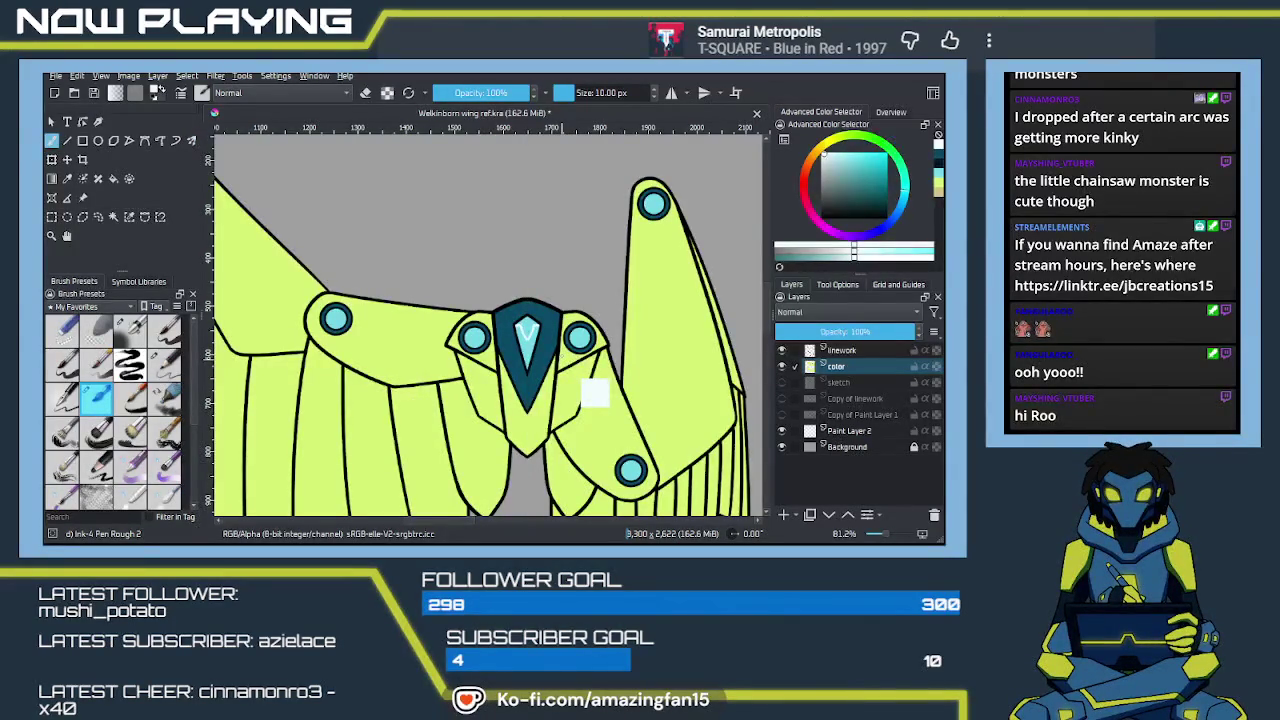
key("ctrl+s")
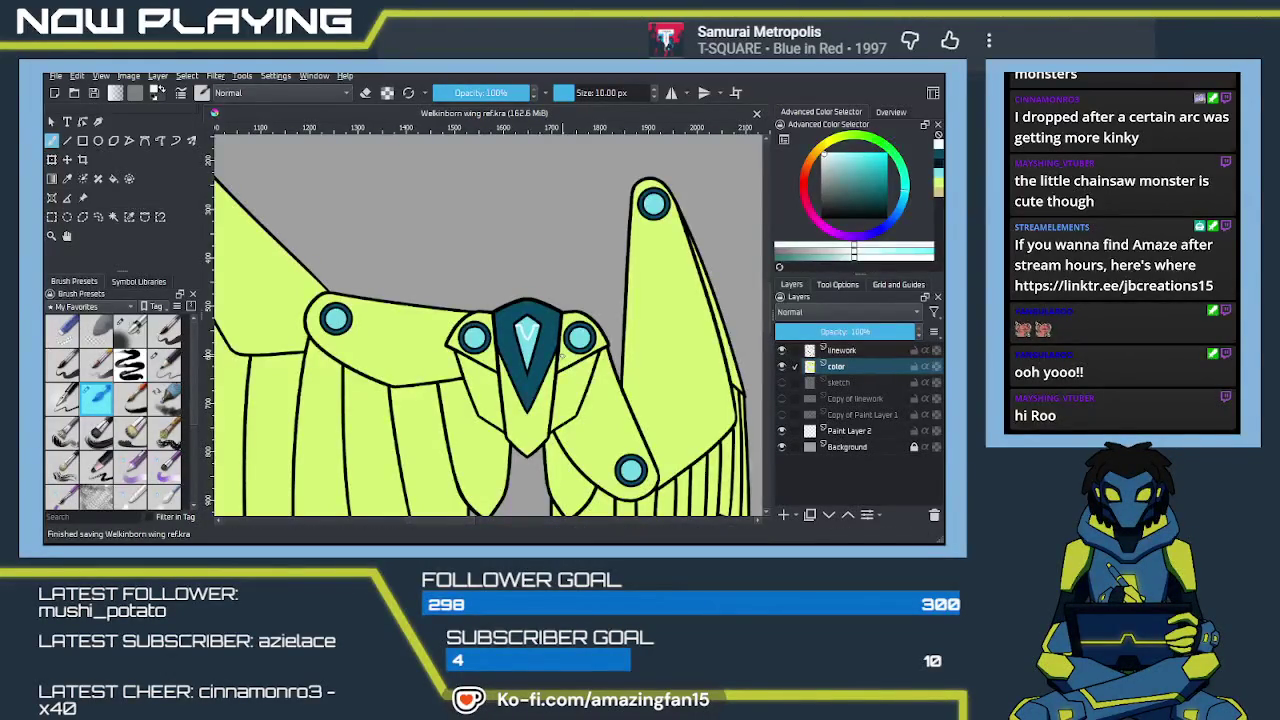
Zoom out and sample a dark grey, then a neutral grey, from the character sheet
scroll(506, 416, "down", 1)
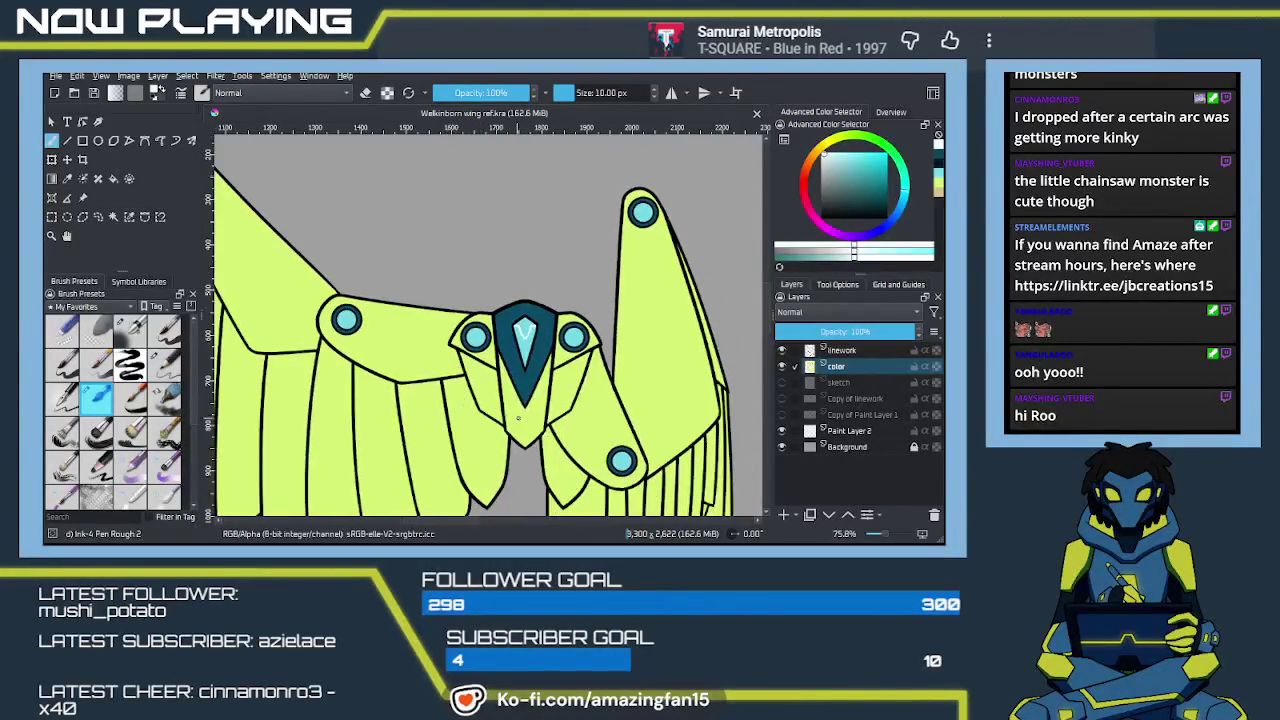
scroll(506, 414, "down", 2)
scroll(520, 390, "down", 3)
scroll(535, 360, "down", 2)
left_click_drag(542, 348, 516, 459)
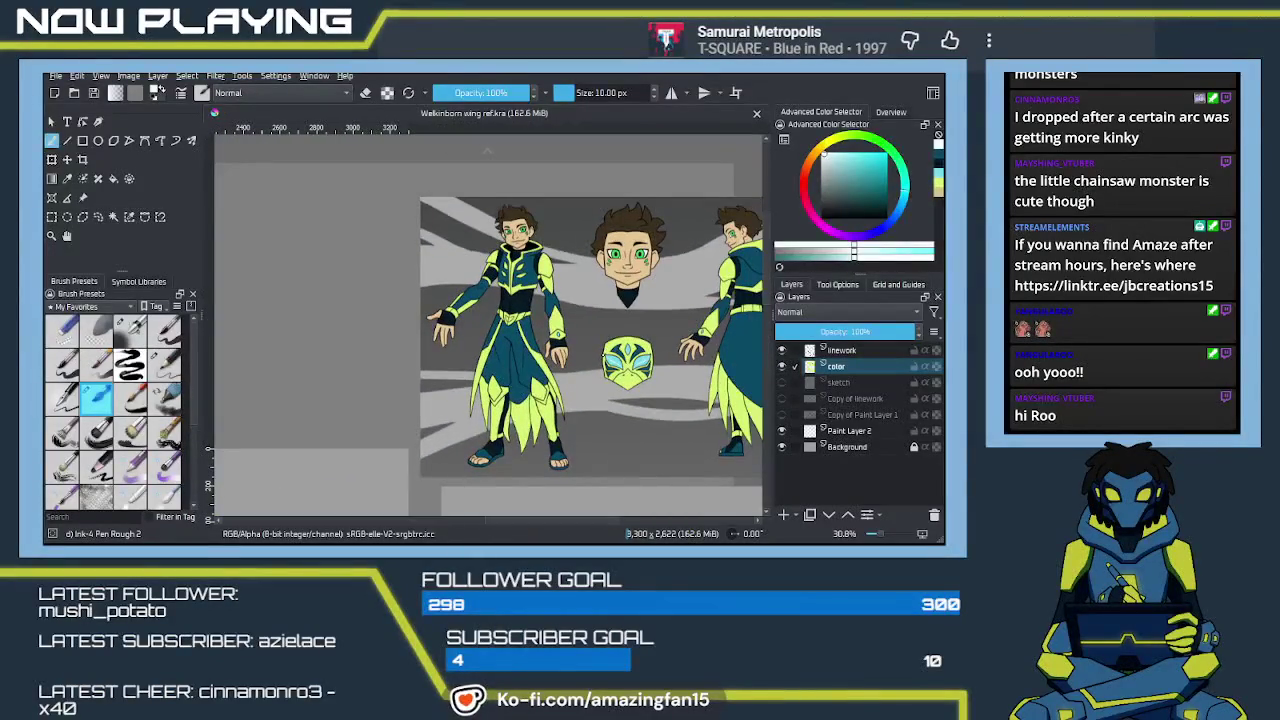
key("p")
left_click(587, 193)
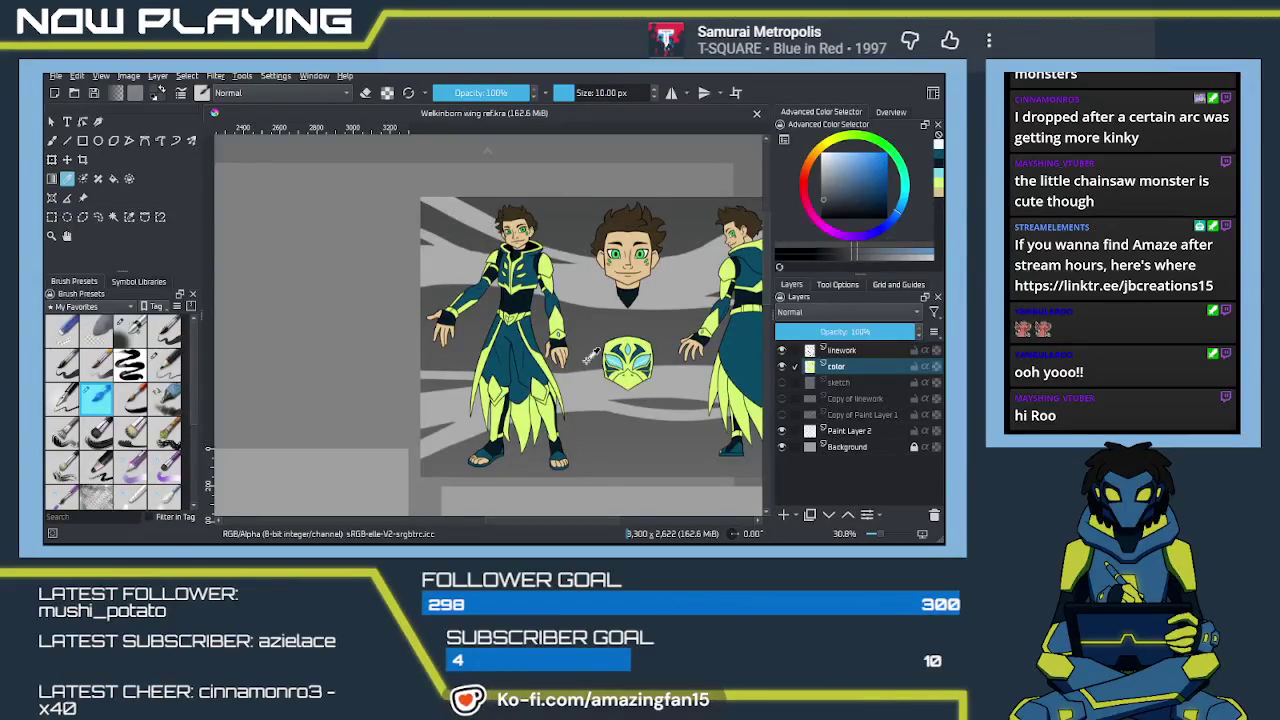
left_click(601, 475)
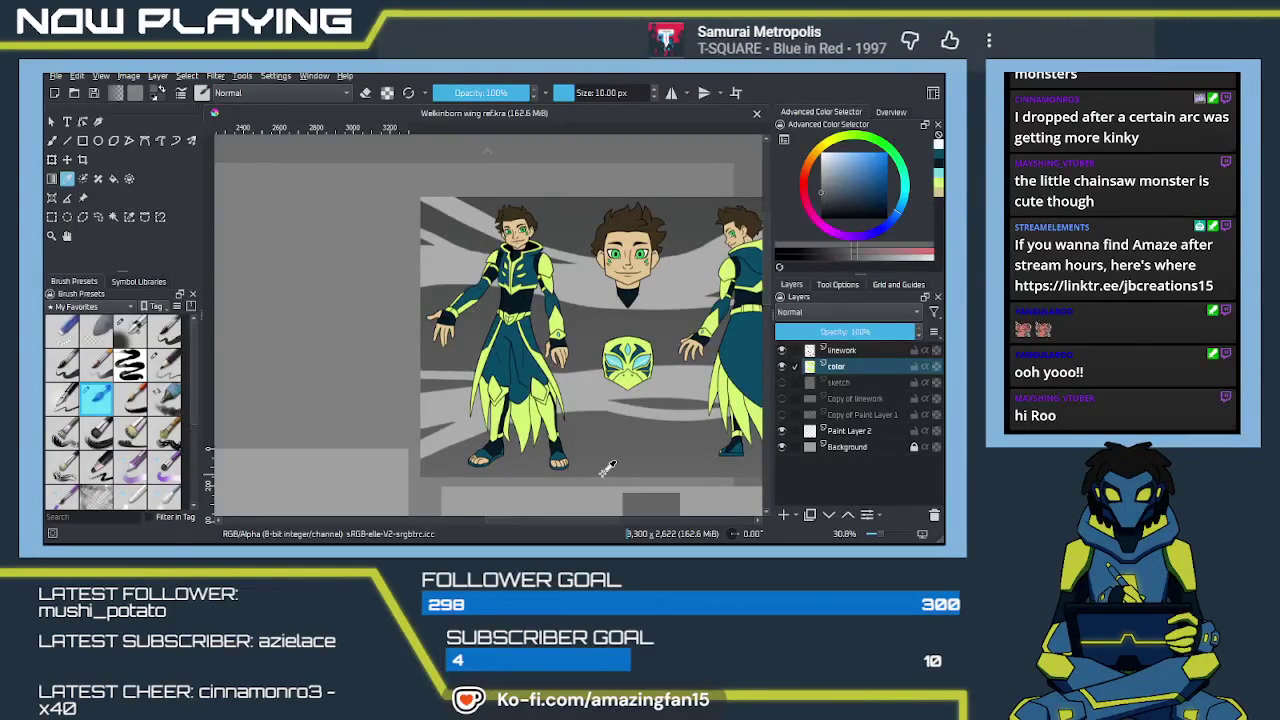
left_click(507, 466)
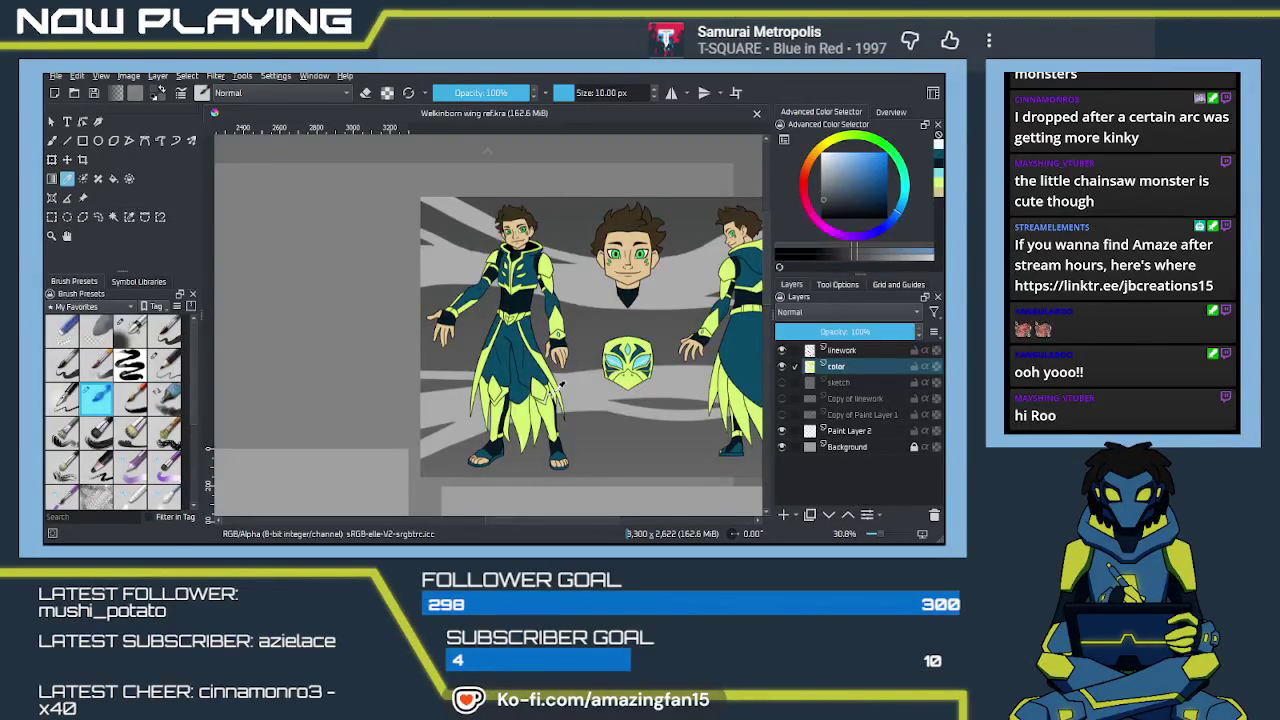
scroll(512, 415, "down", 2)
scroll(512, 415, "down", 2)
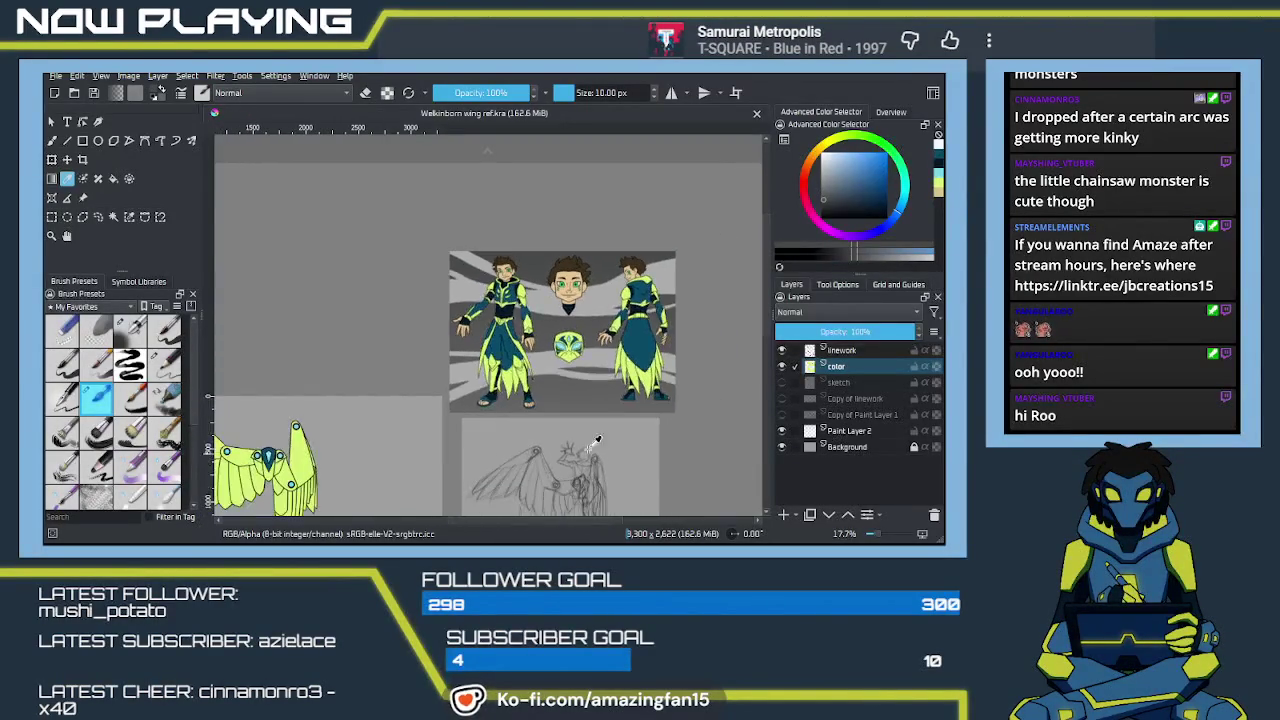
Select Paint Layer 2 and recentre the wing drawings in the view
left_click(863, 432)
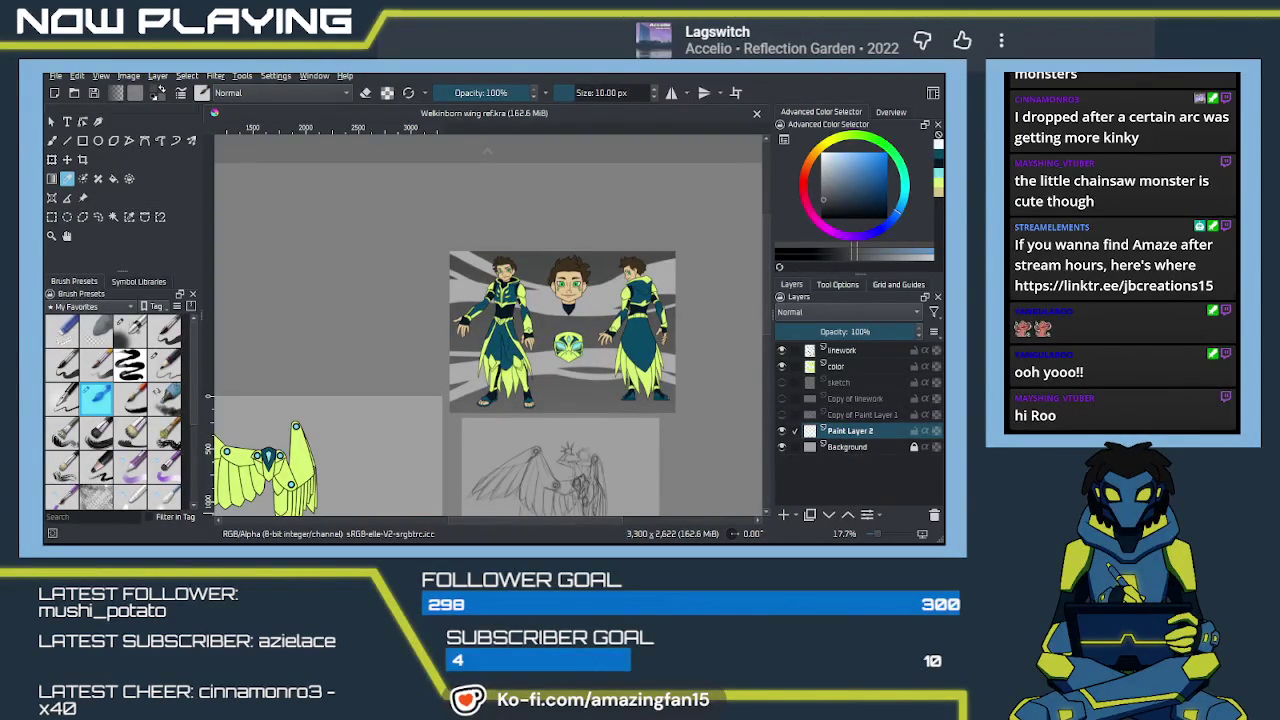
key("alt+Tab")
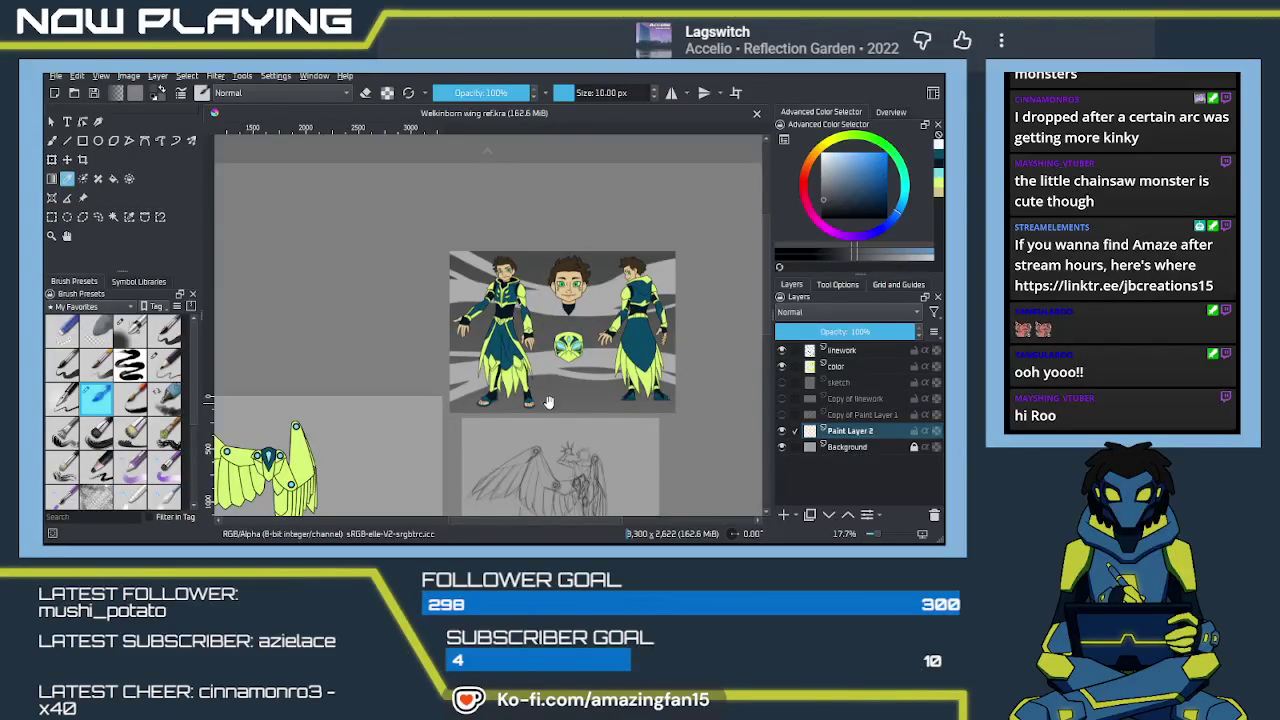
mouse_move(556, 400)
left_mouse_down()
mouse_move(591, 353)
mouse_move(608, 353)
left_mouse_up()
Rename Paint Layer 2 to 'bg' and fill the whole layer with the darker grey
key("w")
double_click(844, 430)
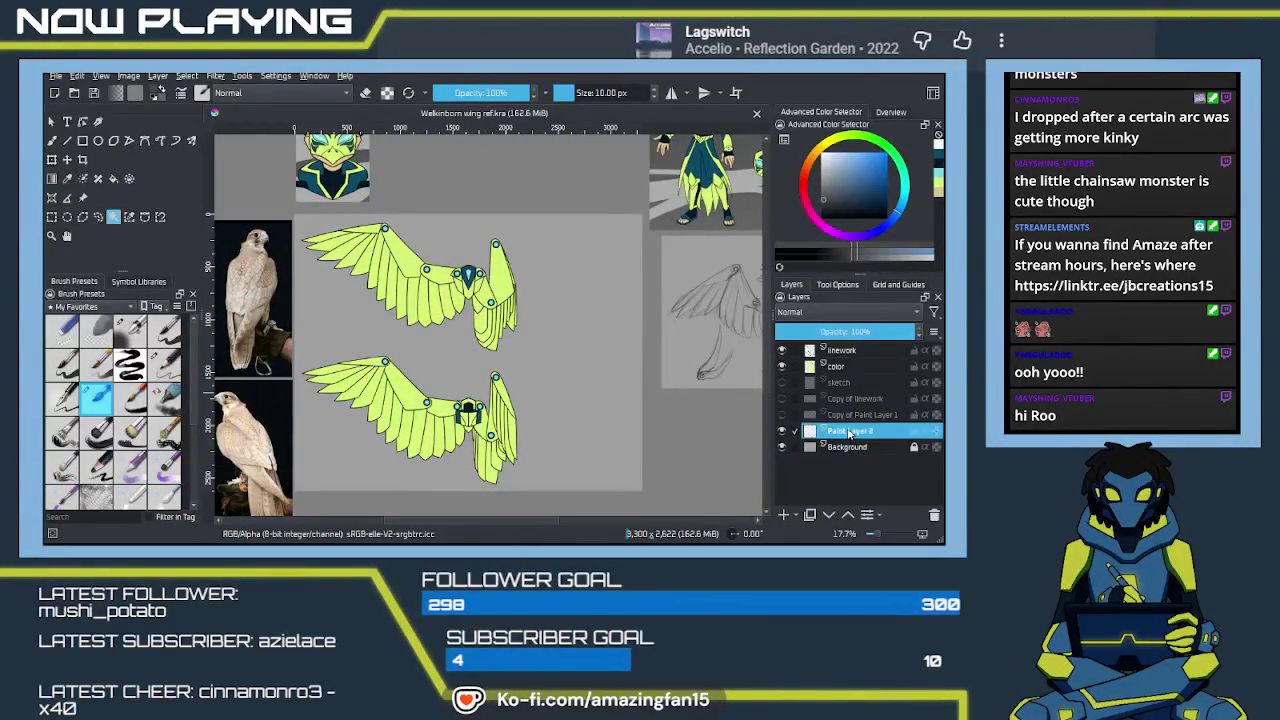
type("bg")
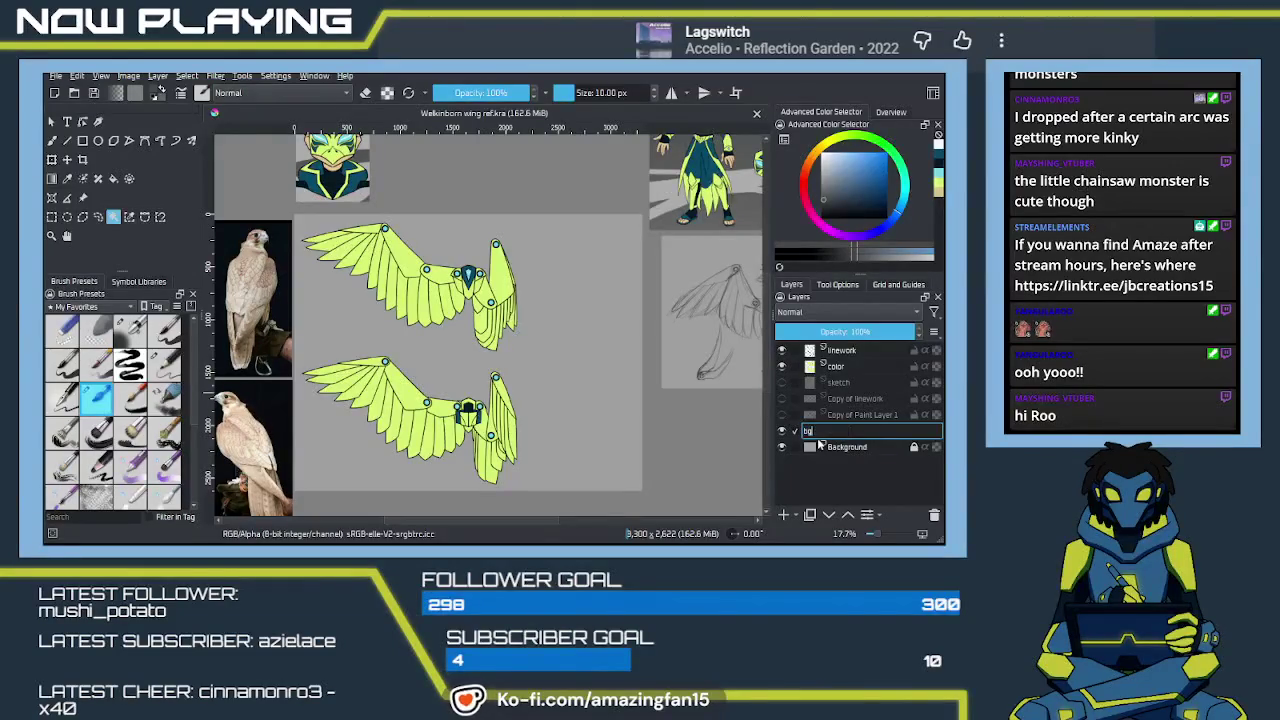
key("Return")
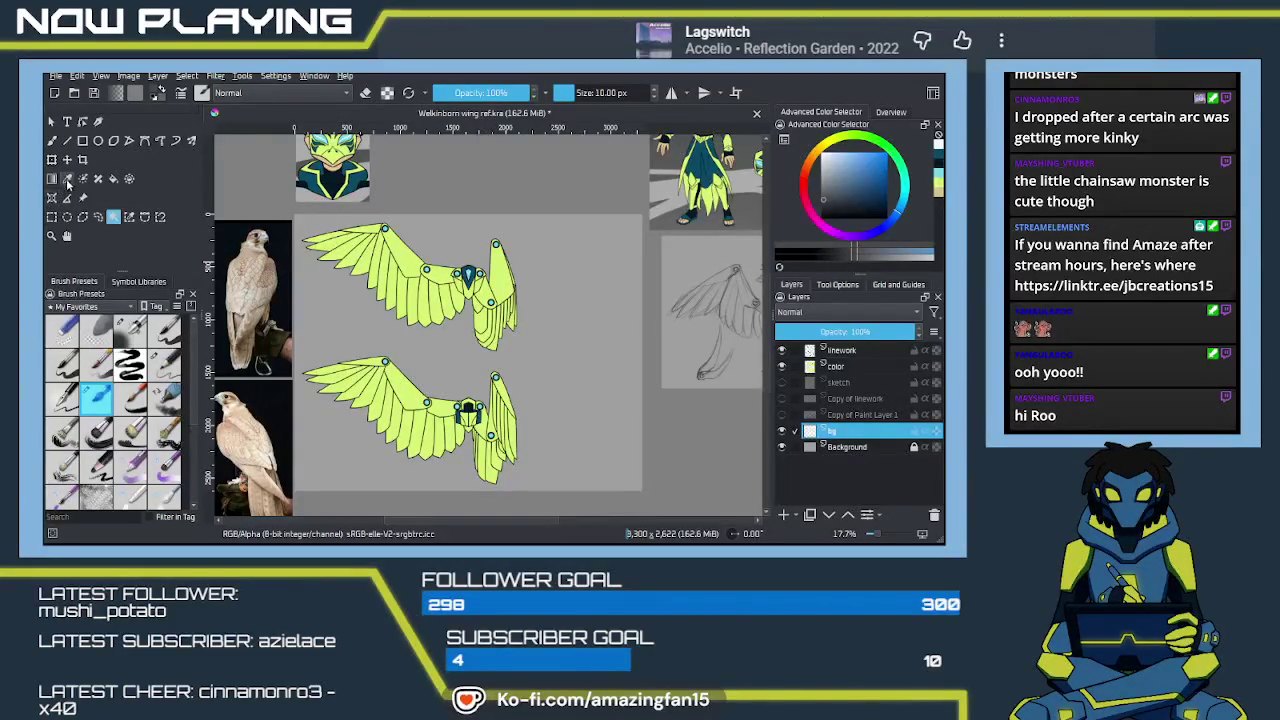
left_click(51, 178)
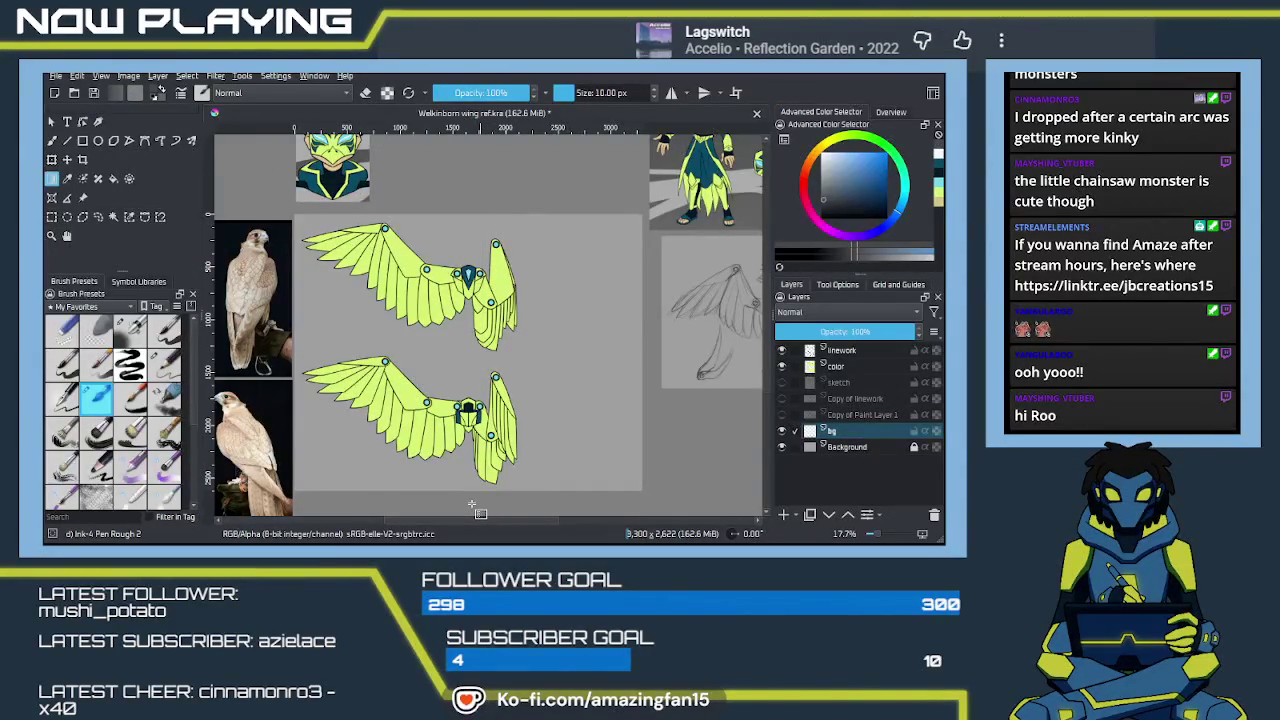
key("shift+BackSpace")
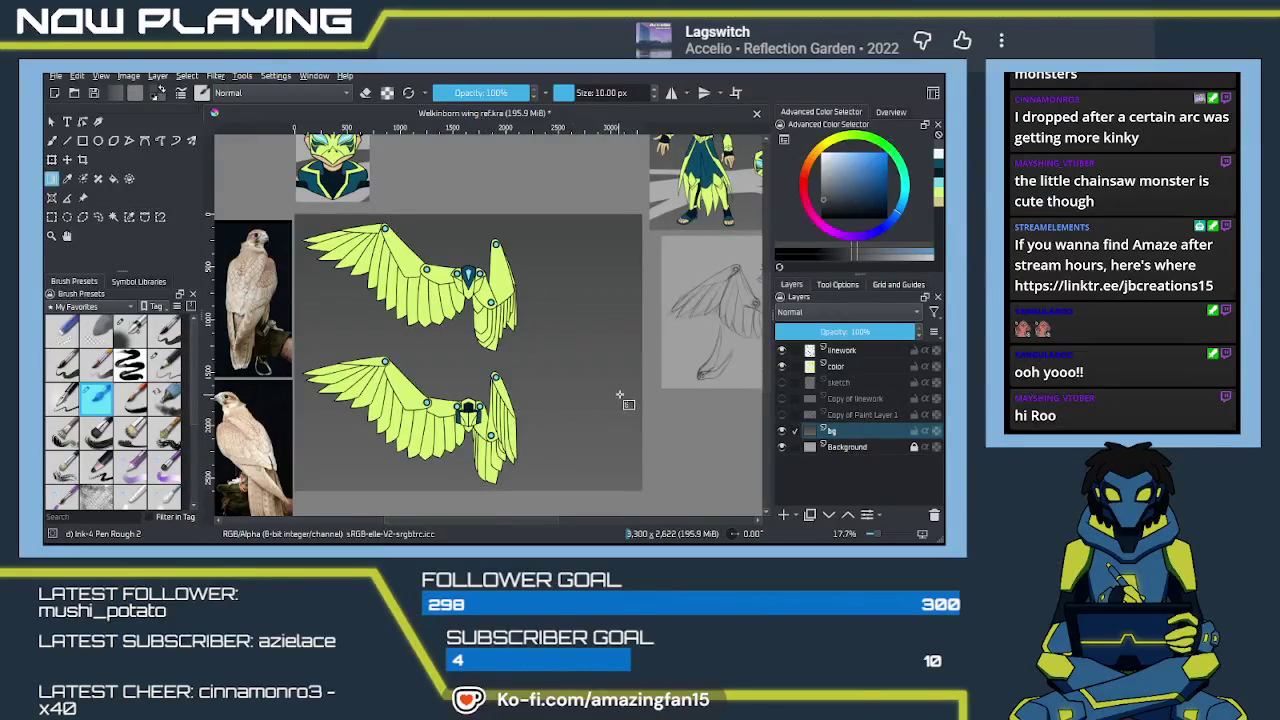
Add Paint Layer 2 above bg and pick the reference sheet's light grey swoosh colour for the brush
left_click_drag(490, 437, 400, 502)
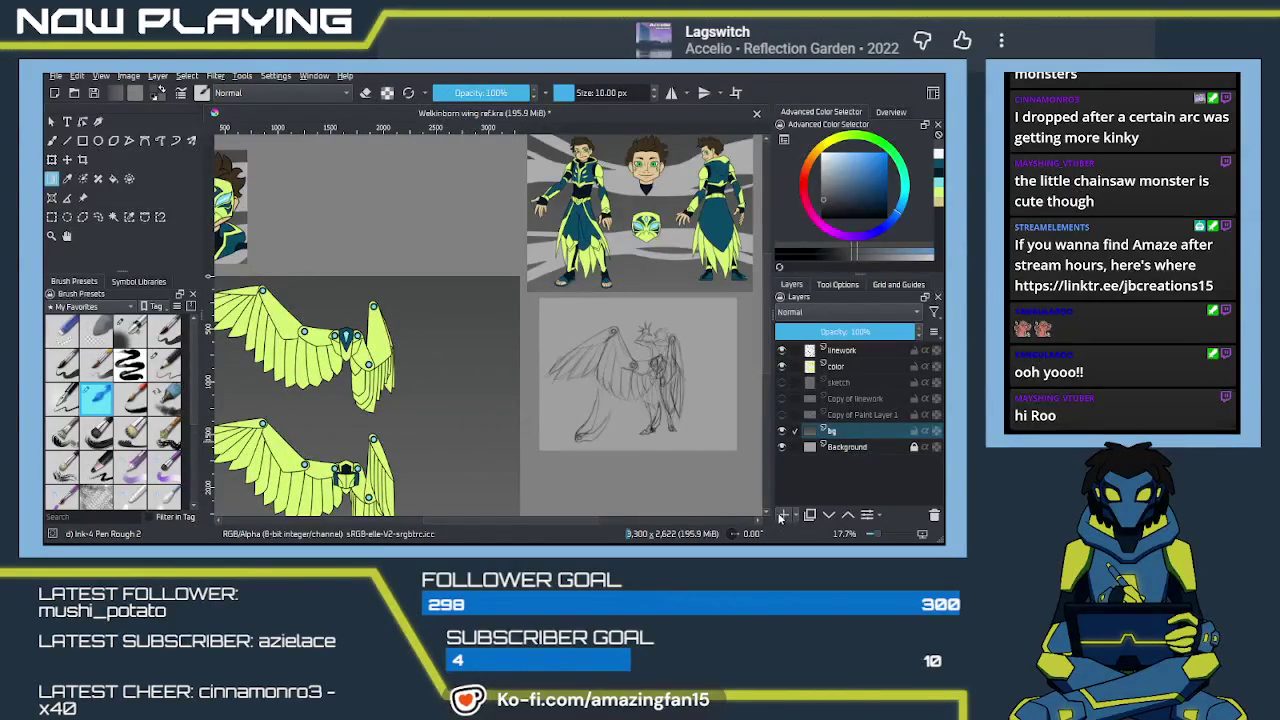
key("Insert")
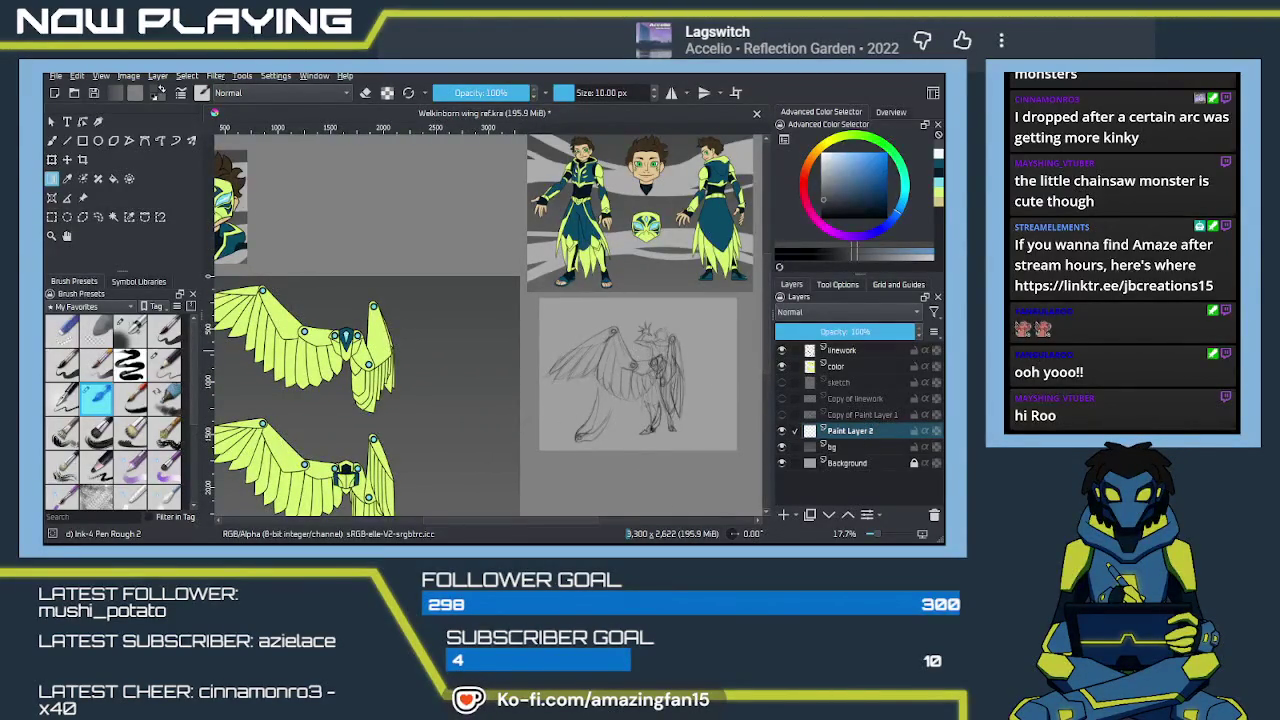
key("p")
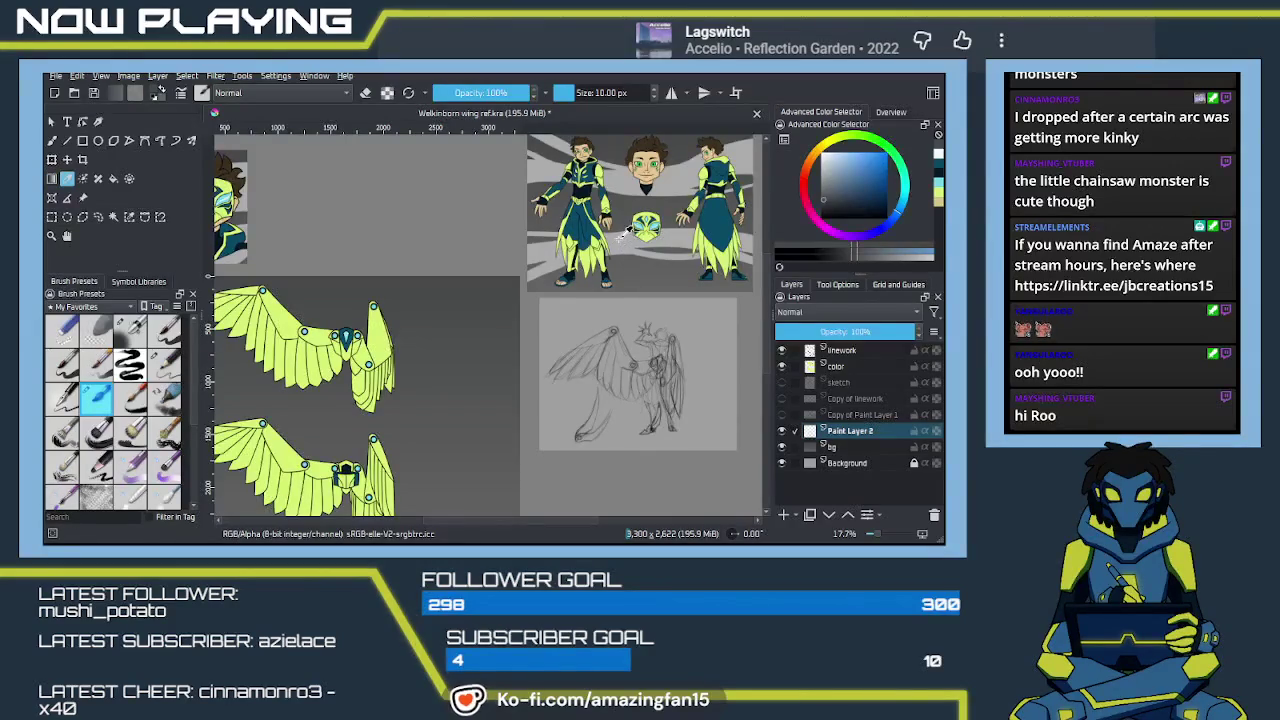
left_click(621, 231)
left_click_drag(486, 466, 641, 391)
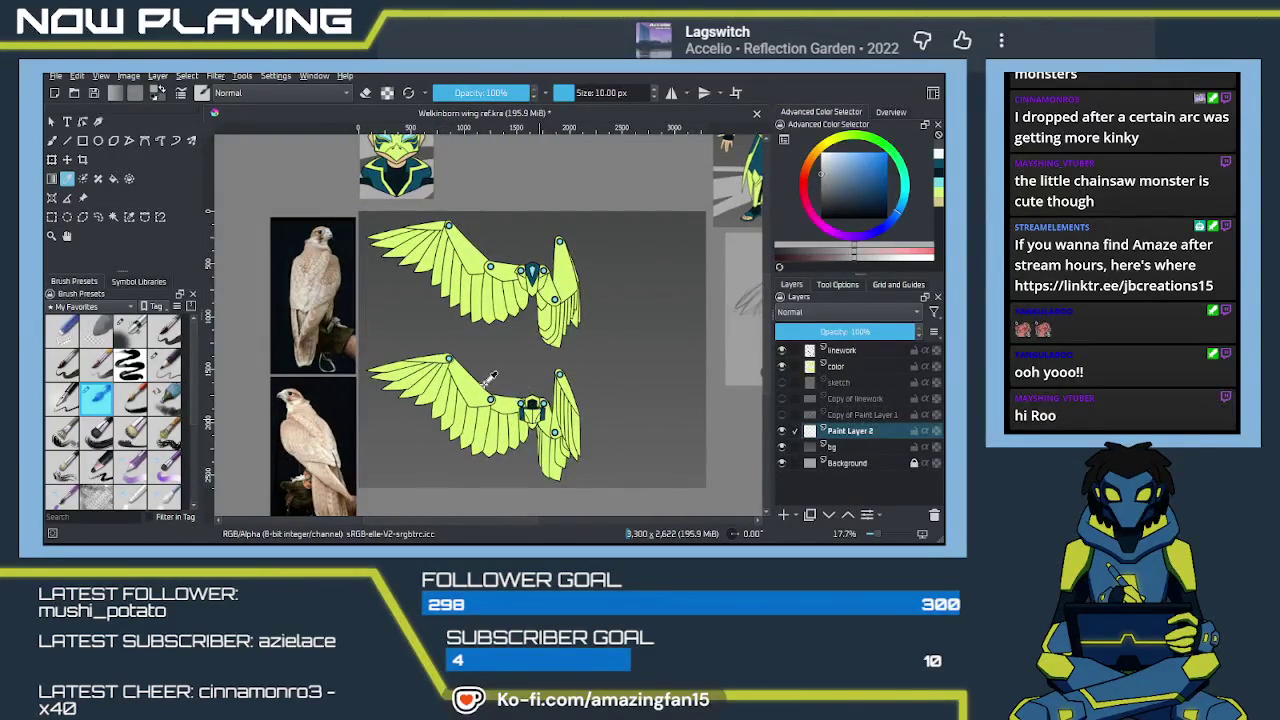
key("b")
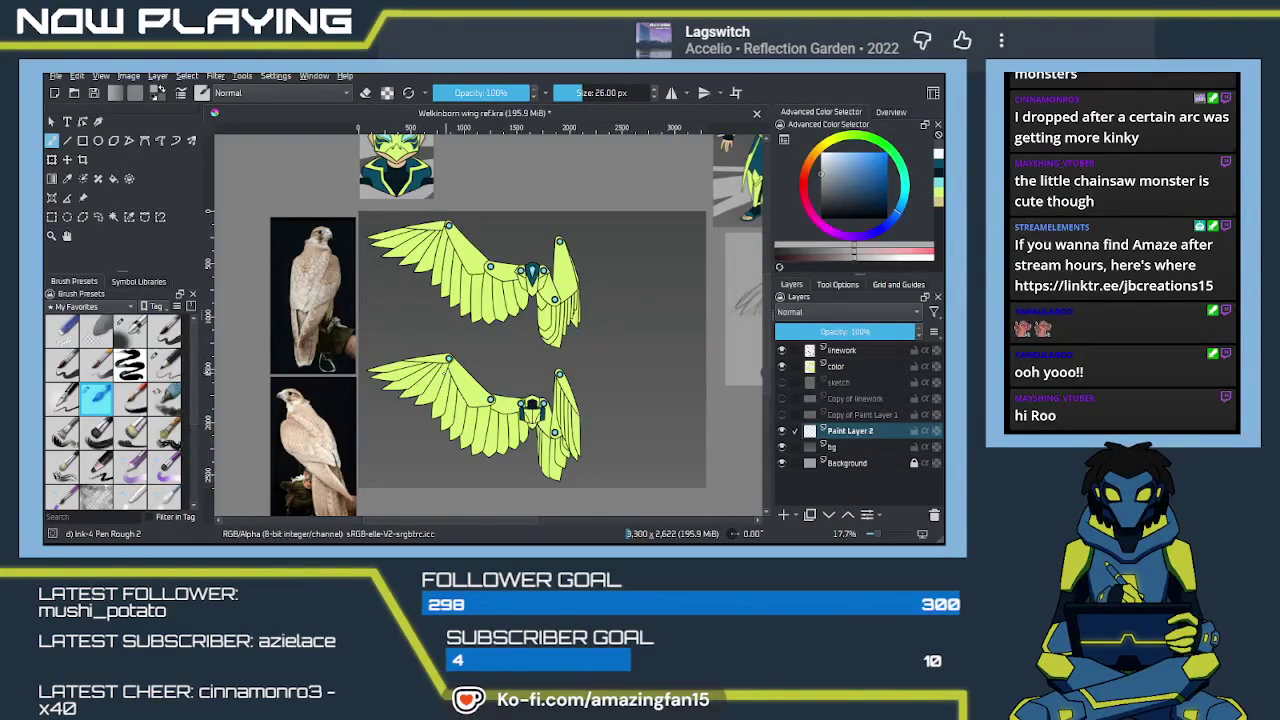
Enlarge the brush and paint wide, curved light-grey swooshes behind the wings
left_click_drag(436, 376, 430, 382)
left_click_drag(450, 331, 428, 368)
left_click_drag(336, 318, 684, 284)
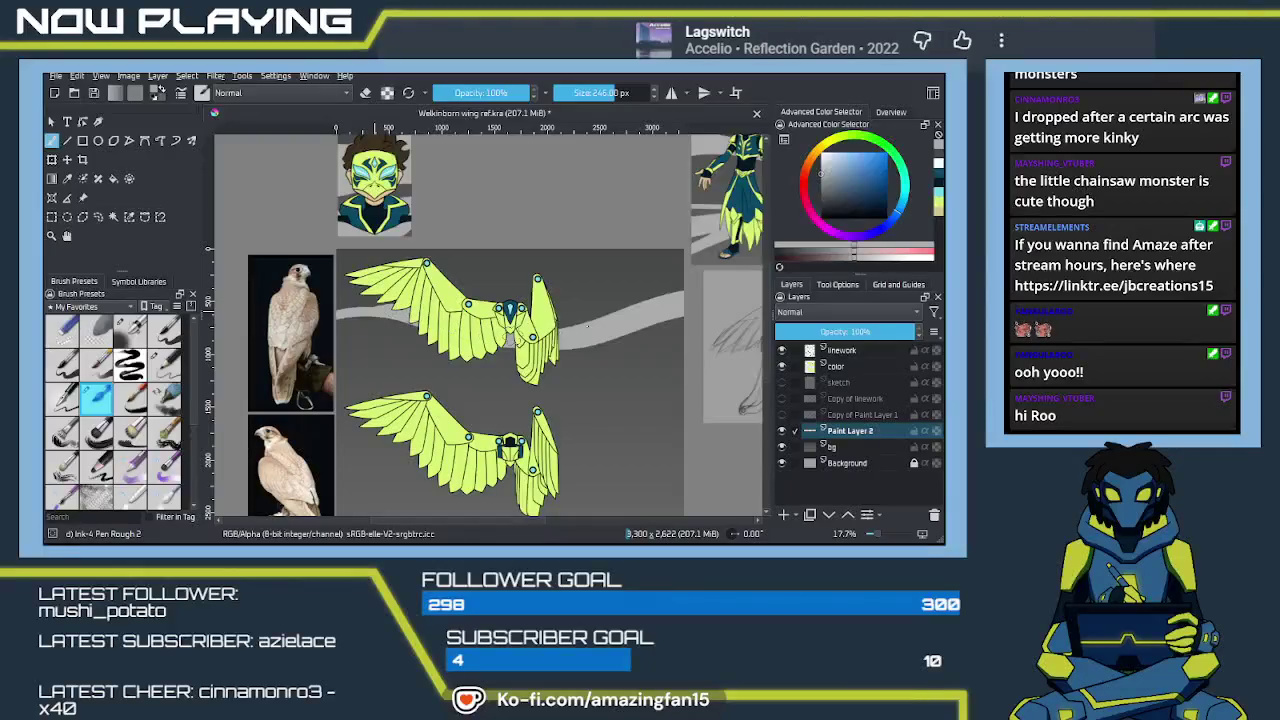
left_click_drag(613, 254, 556, 306)
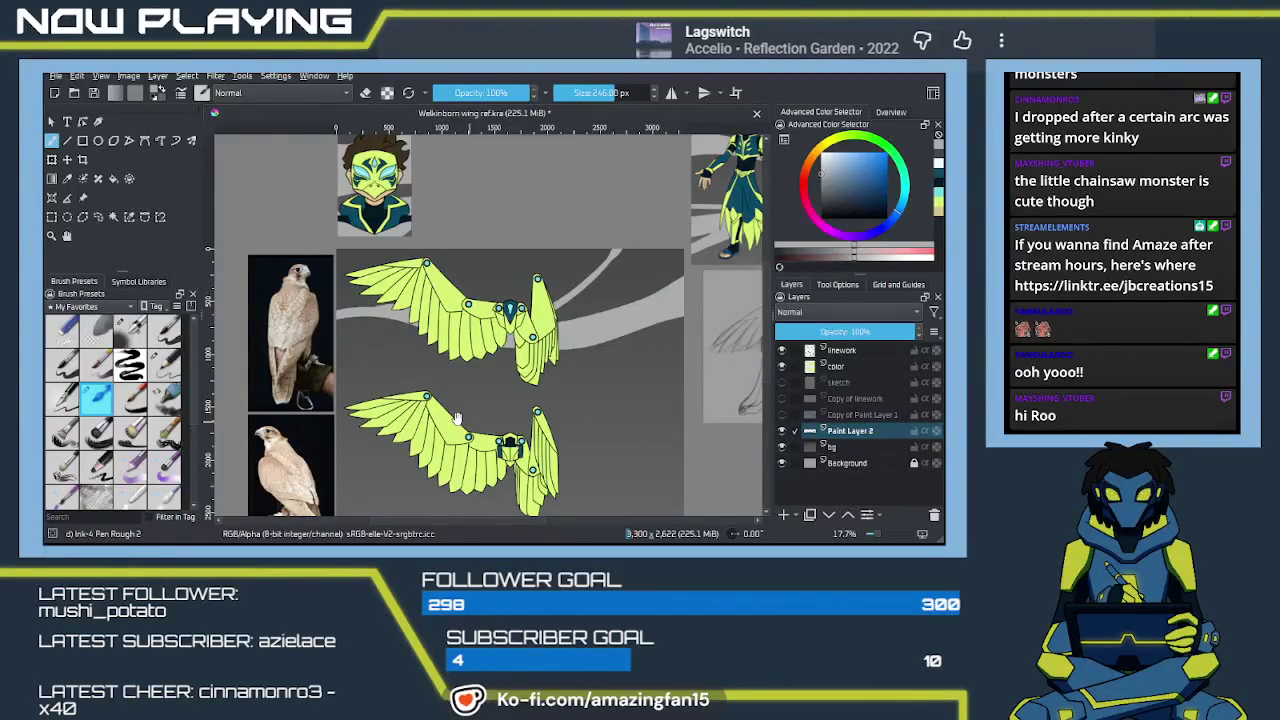
left_click_drag(467, 420, 445, 352)
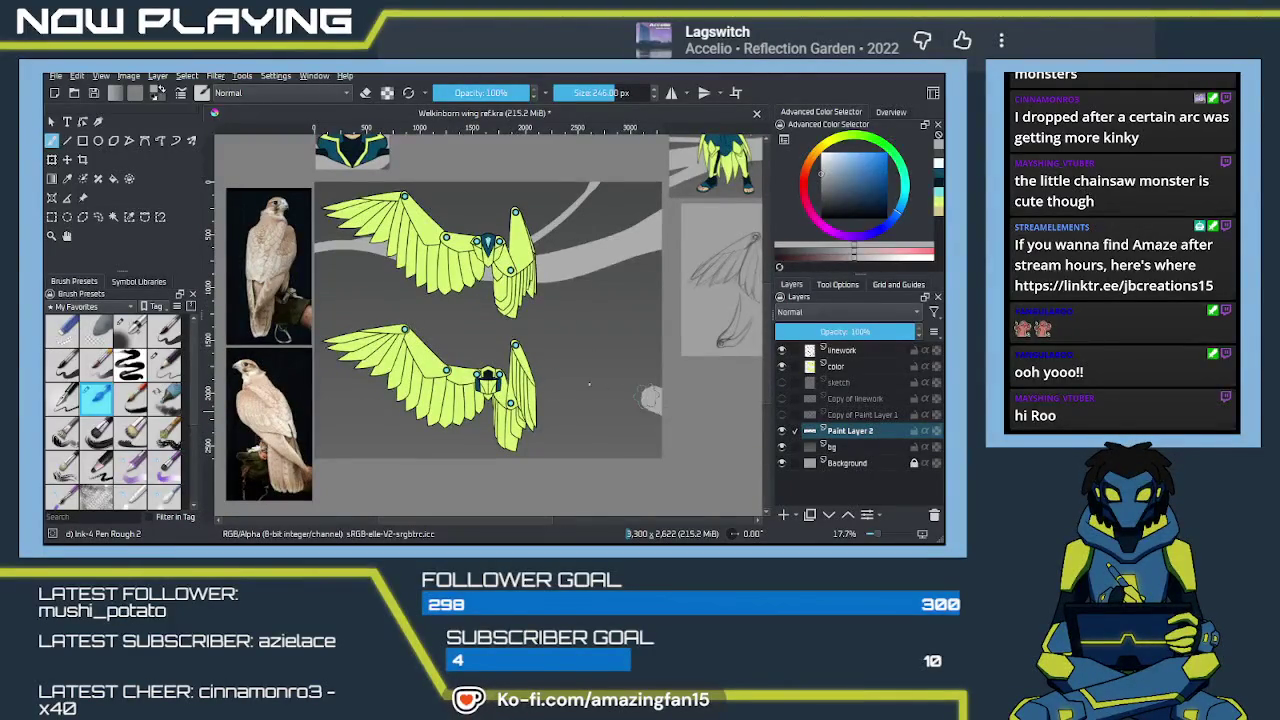
Paint a light-grey band under the lower wing to the left edge, undoing stray strokes
left_click_drag(660, 406, 540, 396)
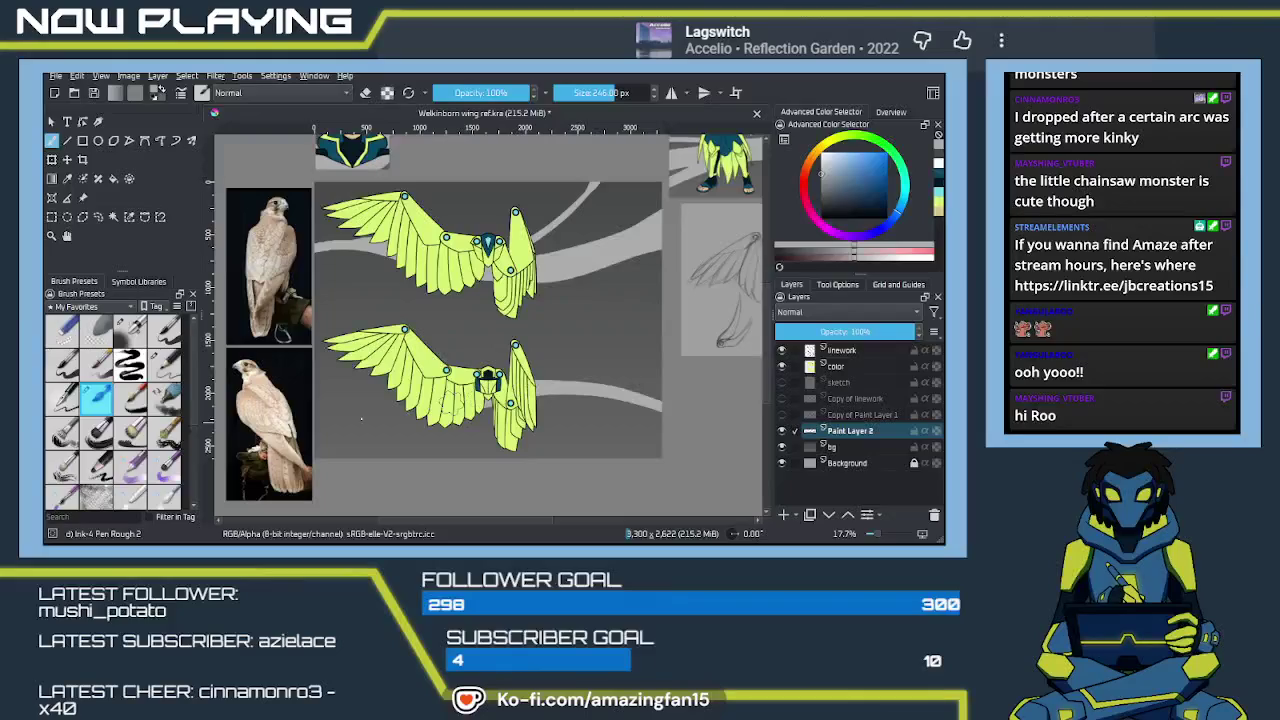
left_click_drag(410, 415, 314, 420)
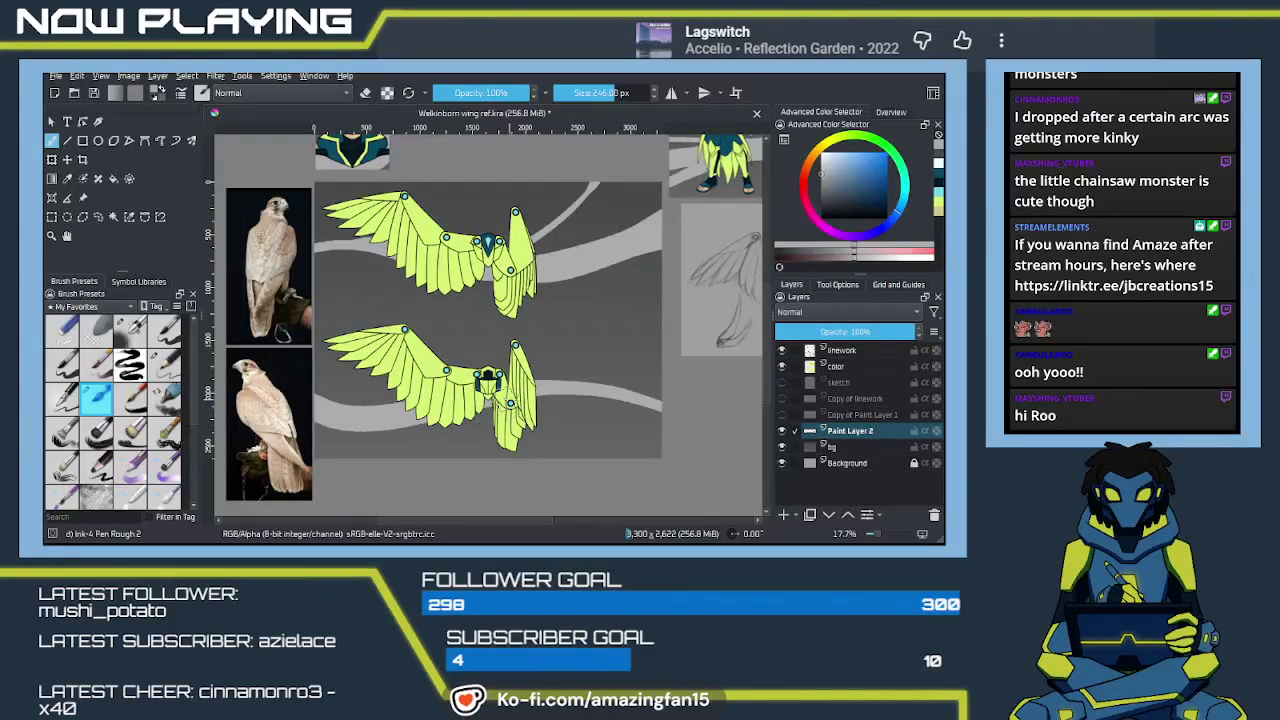
left_click_drag(532, 404, 624, 415)
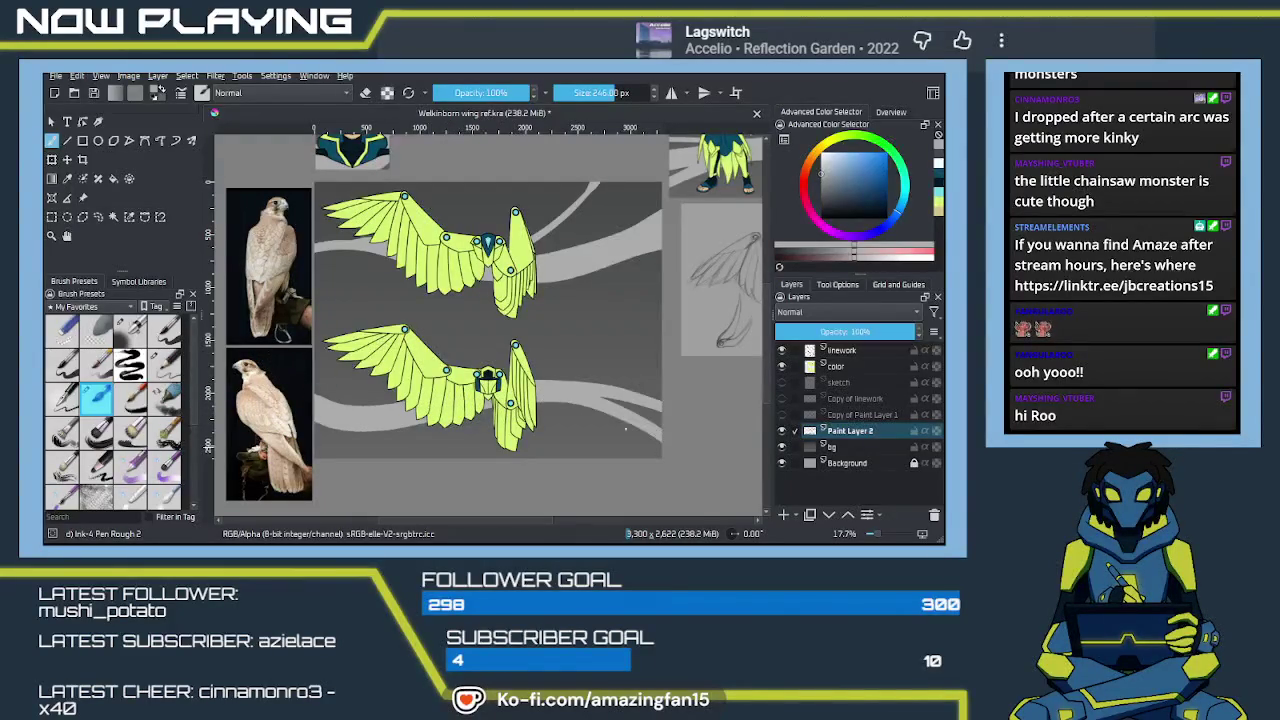
key("ctrl+z")
left_click_drag(446, 409, 684, 472)
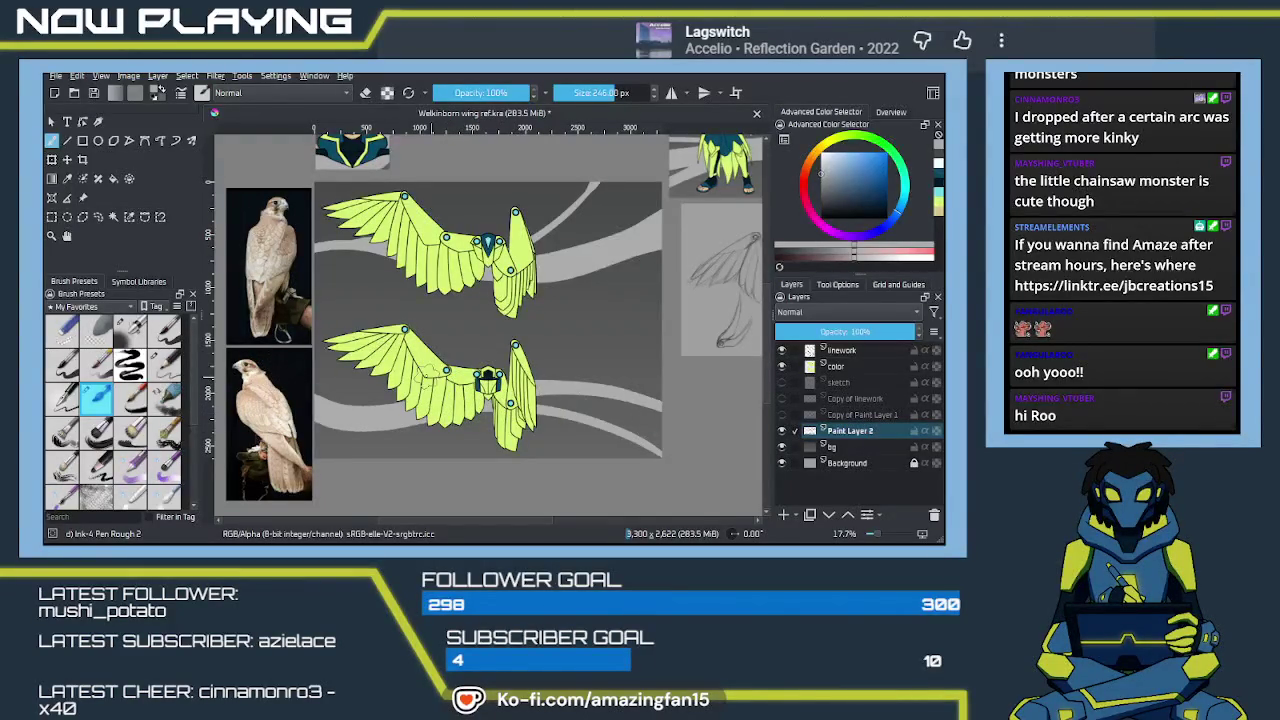
left_click_drag(535, 372, 655, 386)
key("ctrl+z")
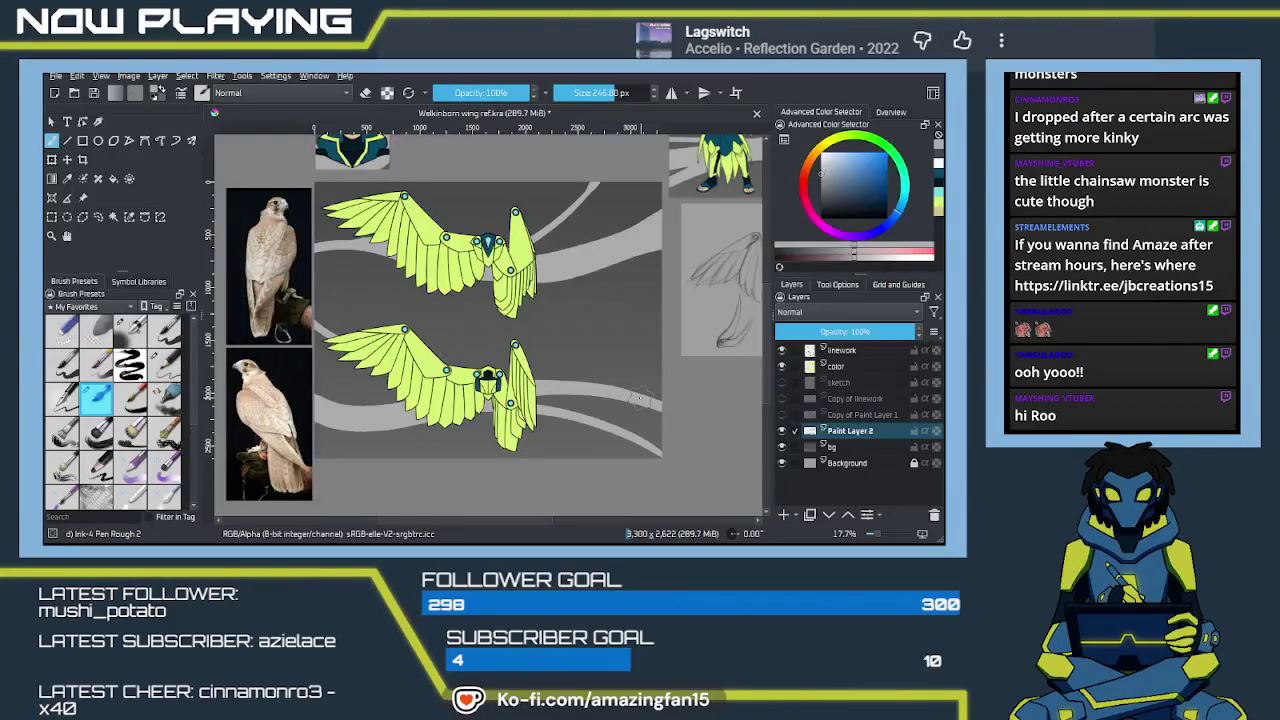
left_click_drag(577, 325, 591, 370)
key("ctrl+z")
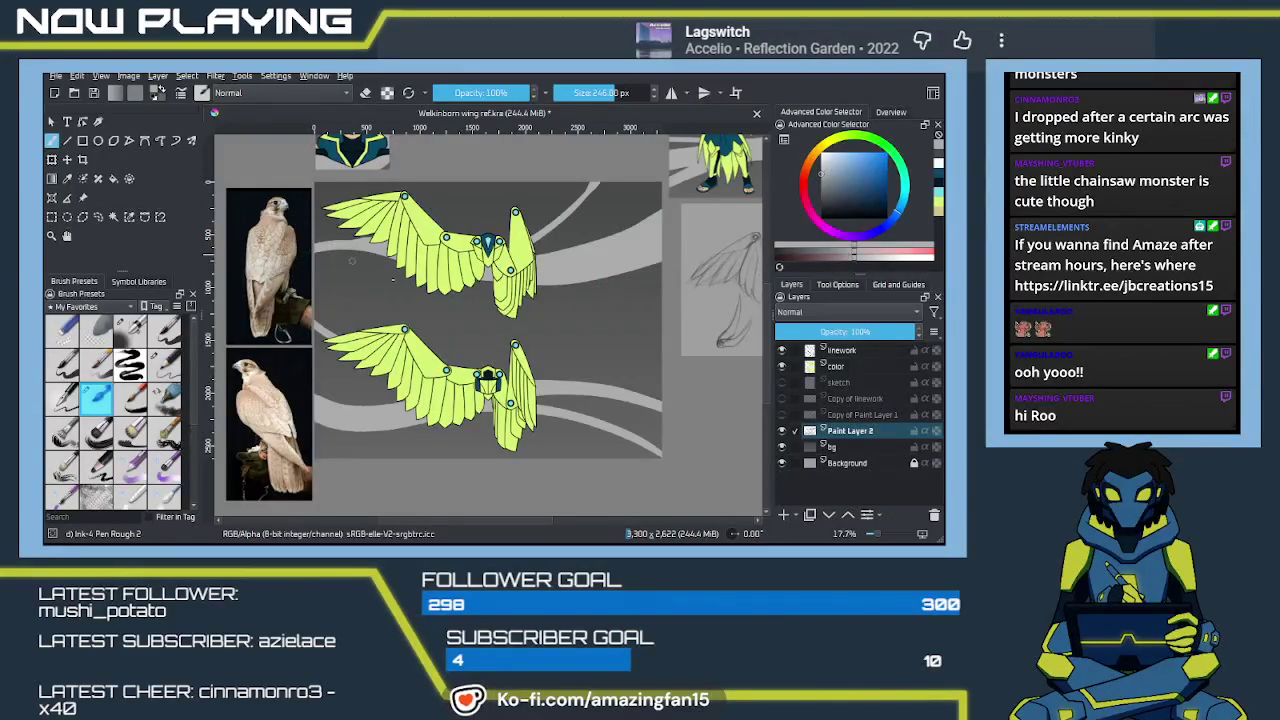
Sweep a long curved light-grey band between the two wings
left_click_drag(712, 290, 732, 279)
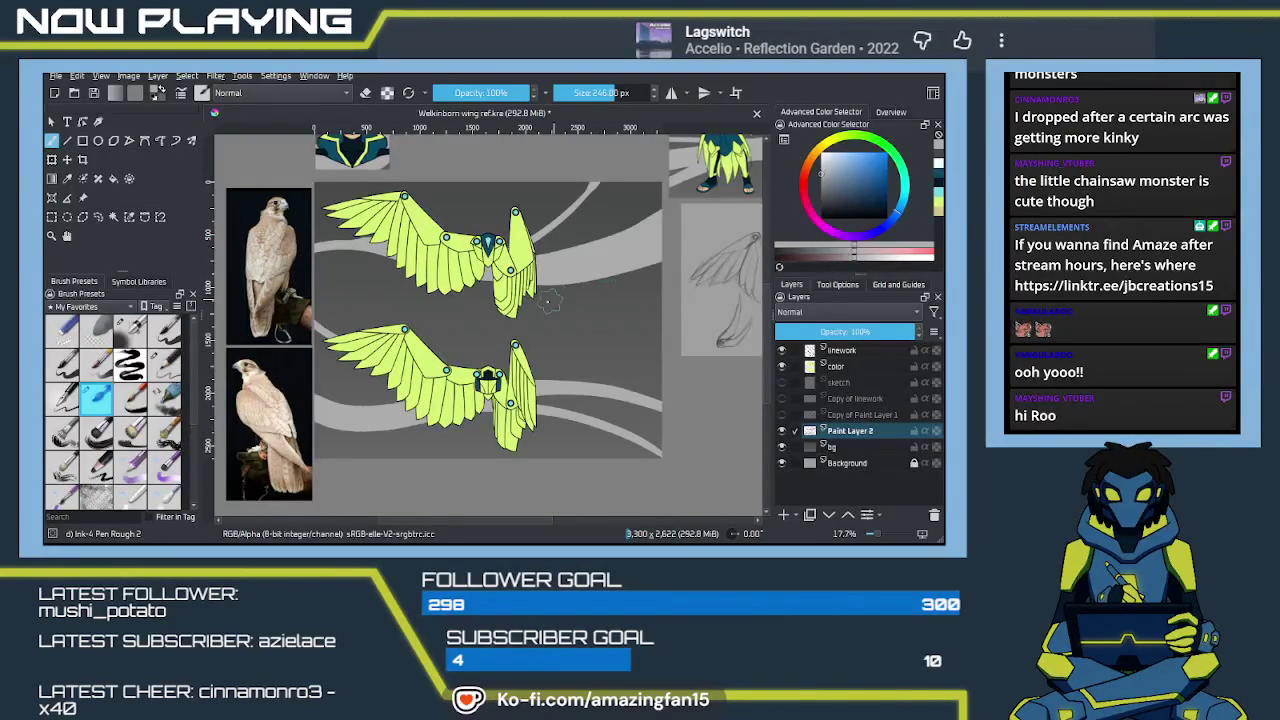
left_click_drag(318, 262, 660, 306)
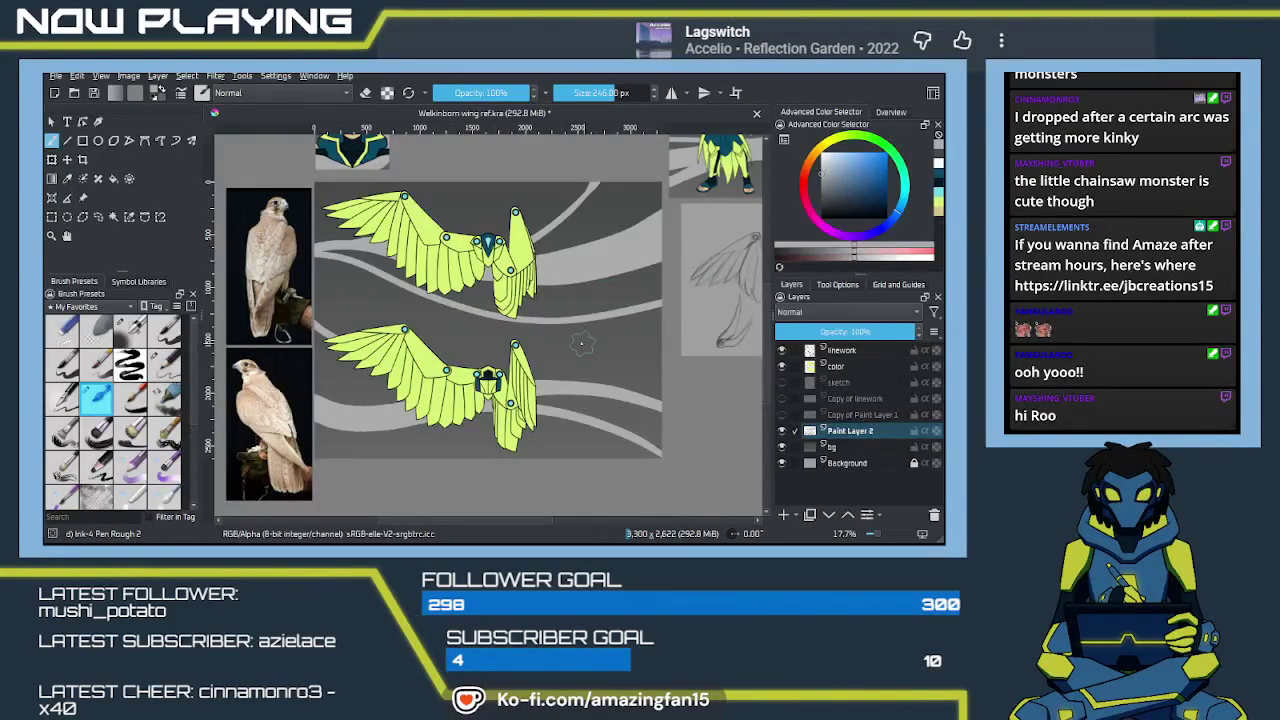
mouse_move(571, 346)
left_mouse_down()
mouse_move(536, 374)
mouse_move(538, 361)
left_mouse_up()
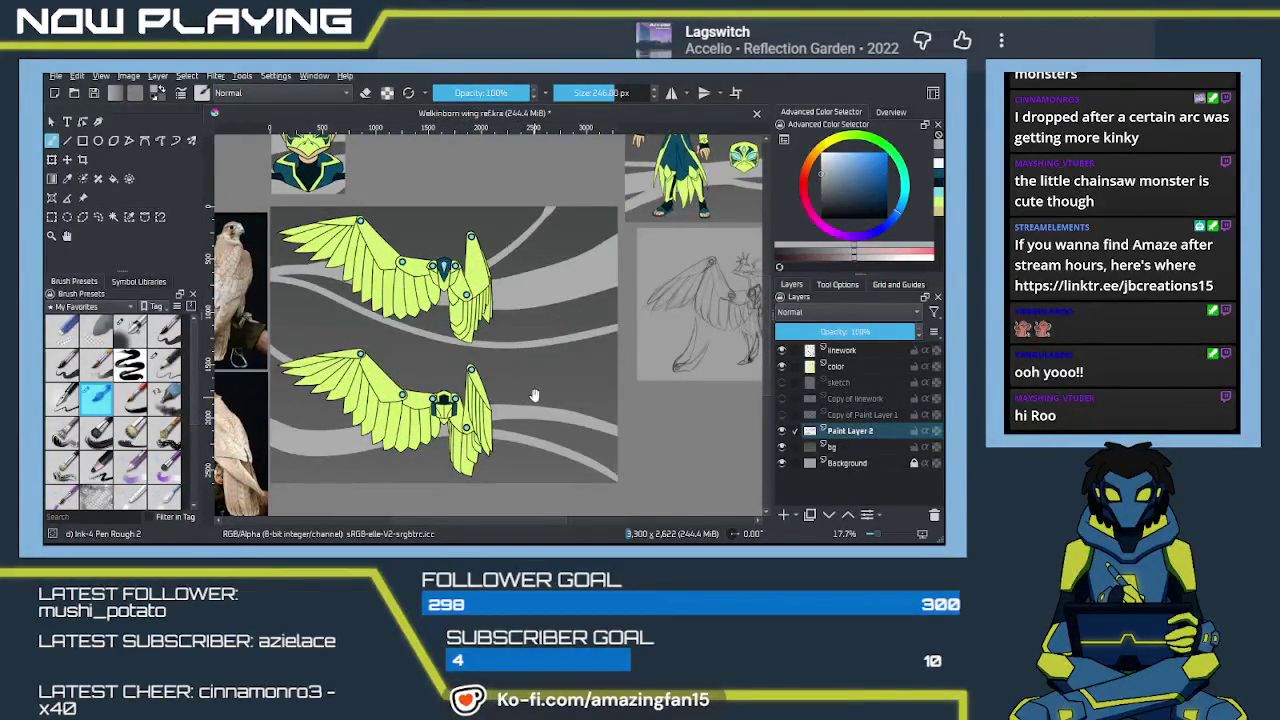
left_click_drag(533, 397, 530, 379)
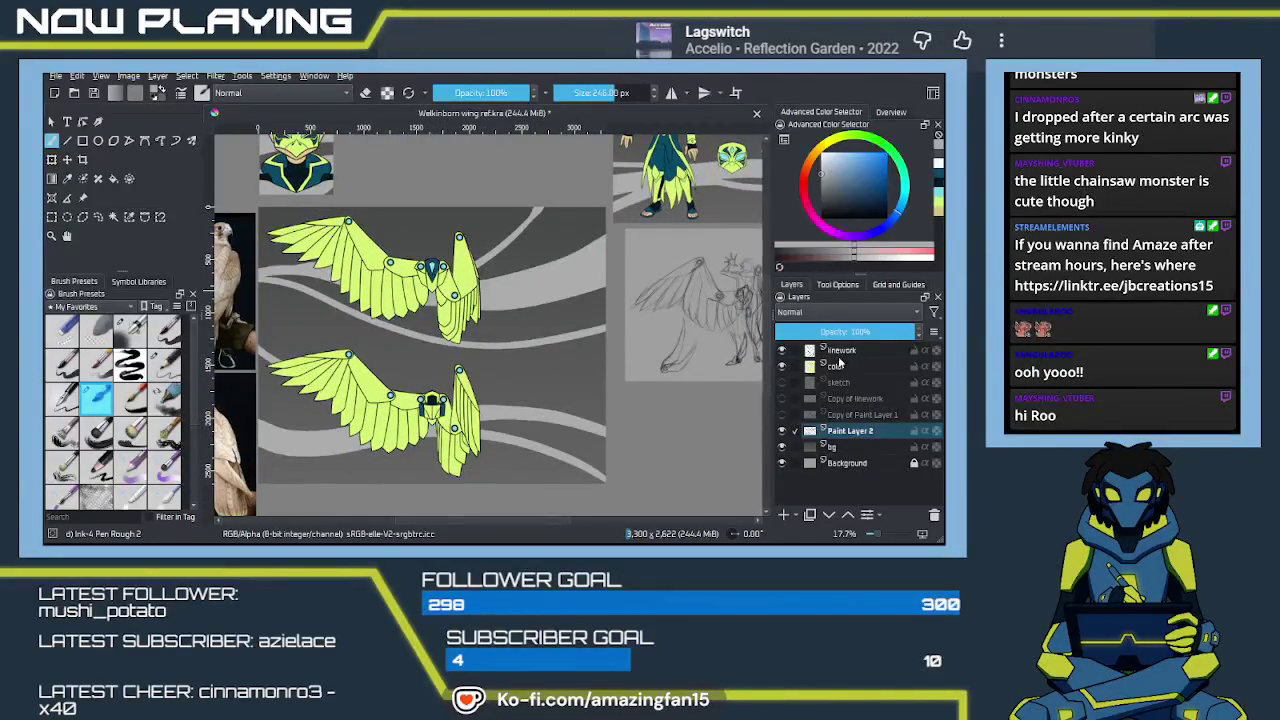
Select the linework layer, zoom in on the upper wing and try the text tool
left_click(840, 352)
scroll(500, 385, "up", 2)
scroll(505, 398, "up", 1)
scroll(495, 396, "up", 1)
scroll(490, 395, "up", 1)
scroll(483, 395, "up", 2)
mouse_move(483, 395)
left_mouse_down()
mouse_move(497, 337)
mouse_move(530, 468)
left_mouse_up()
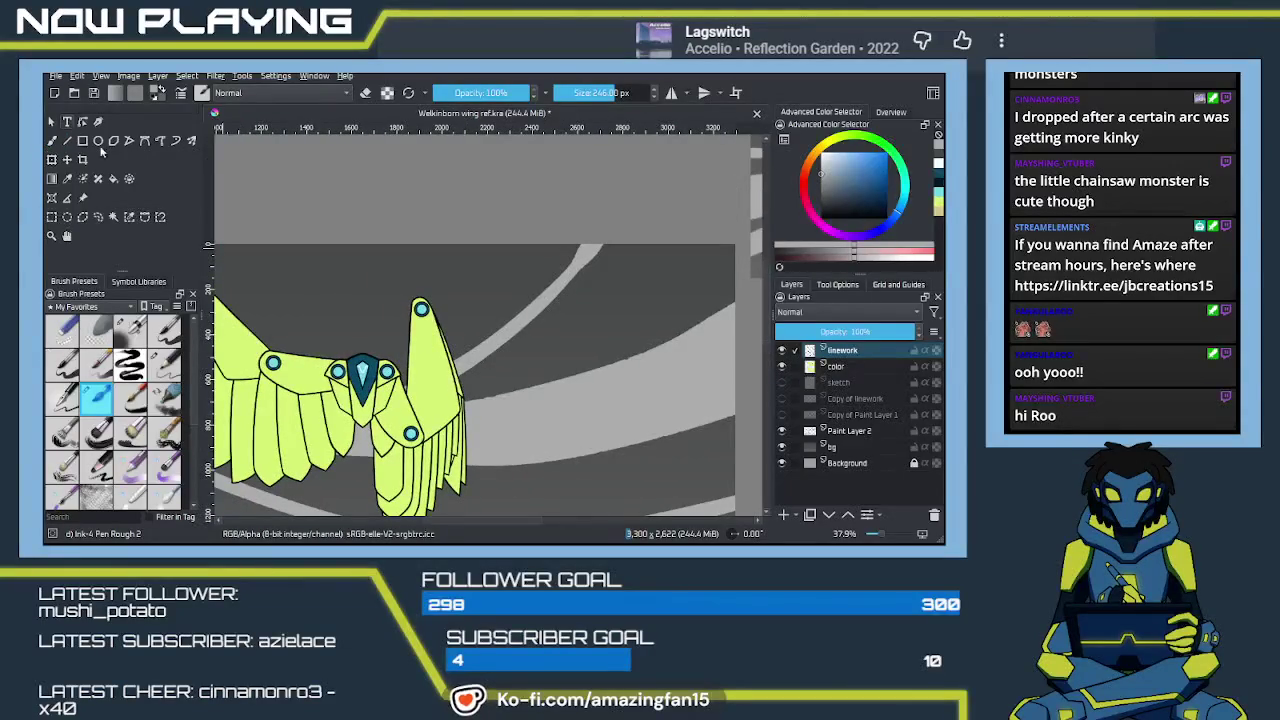
key("t")
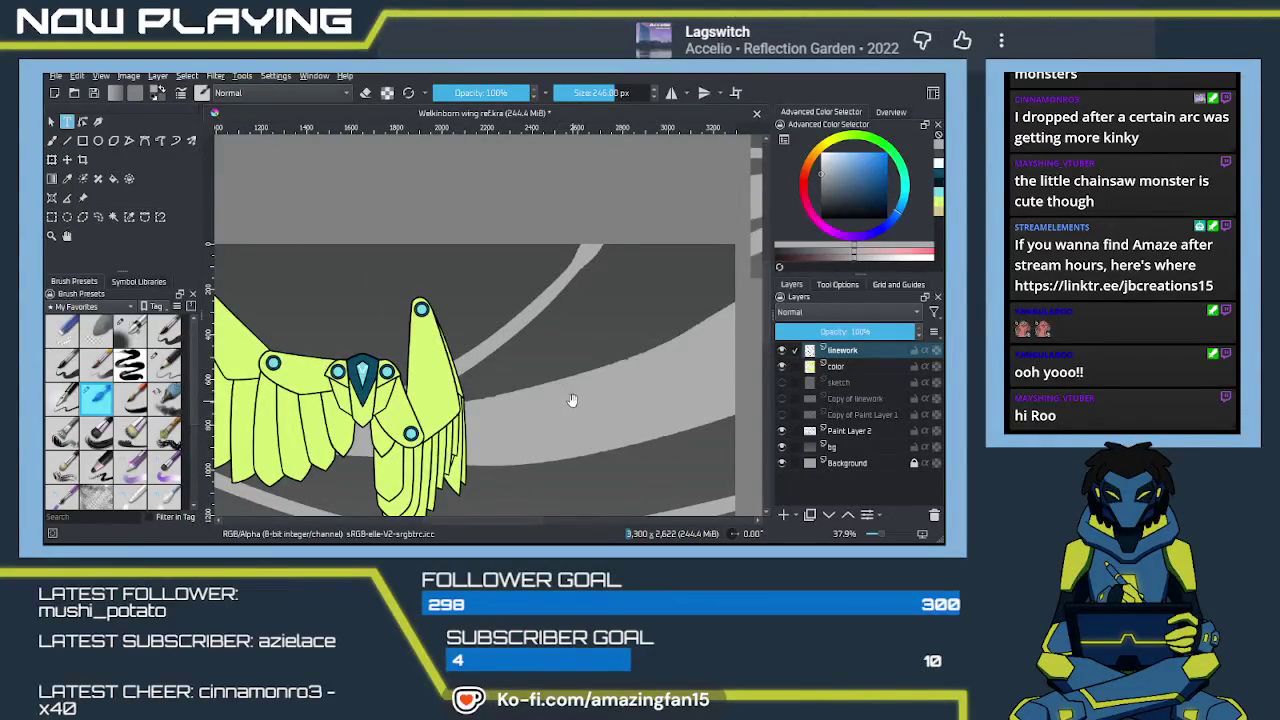
left_click_drag(572, 400, 397, 468)
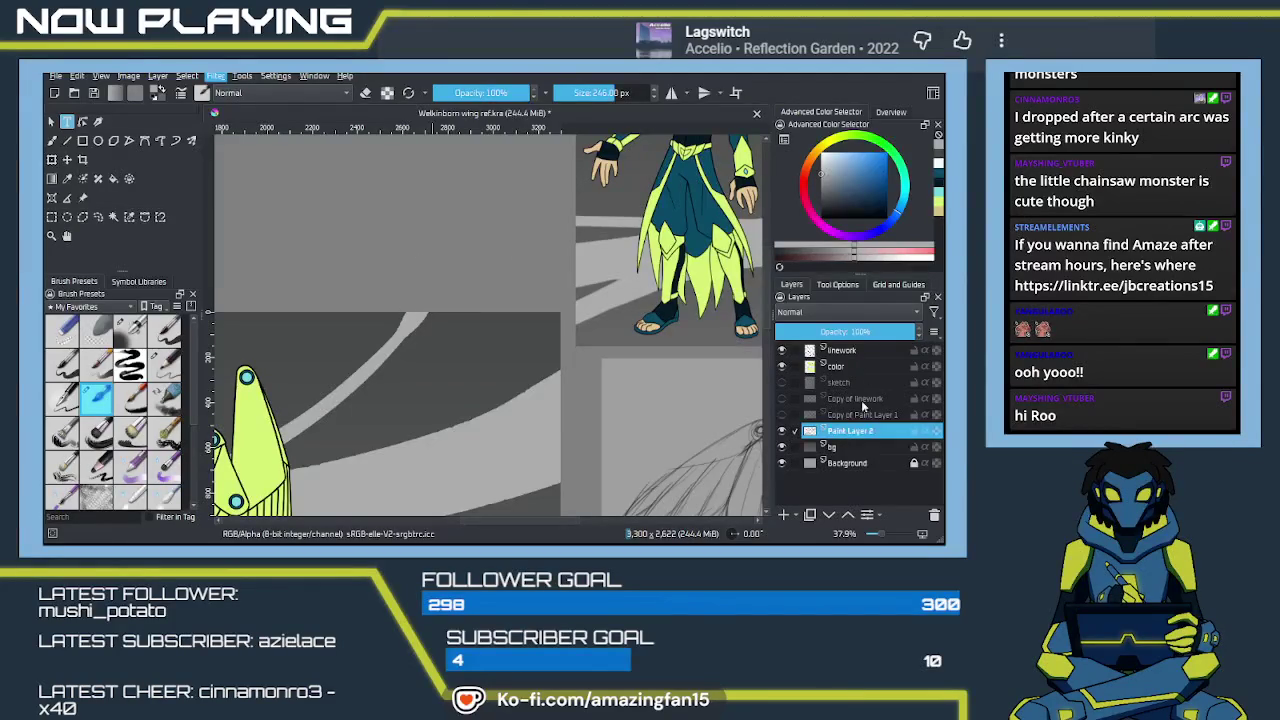
Return to Paint Layer 2 and shrink the brush to 20 px
left_click(853, 486)
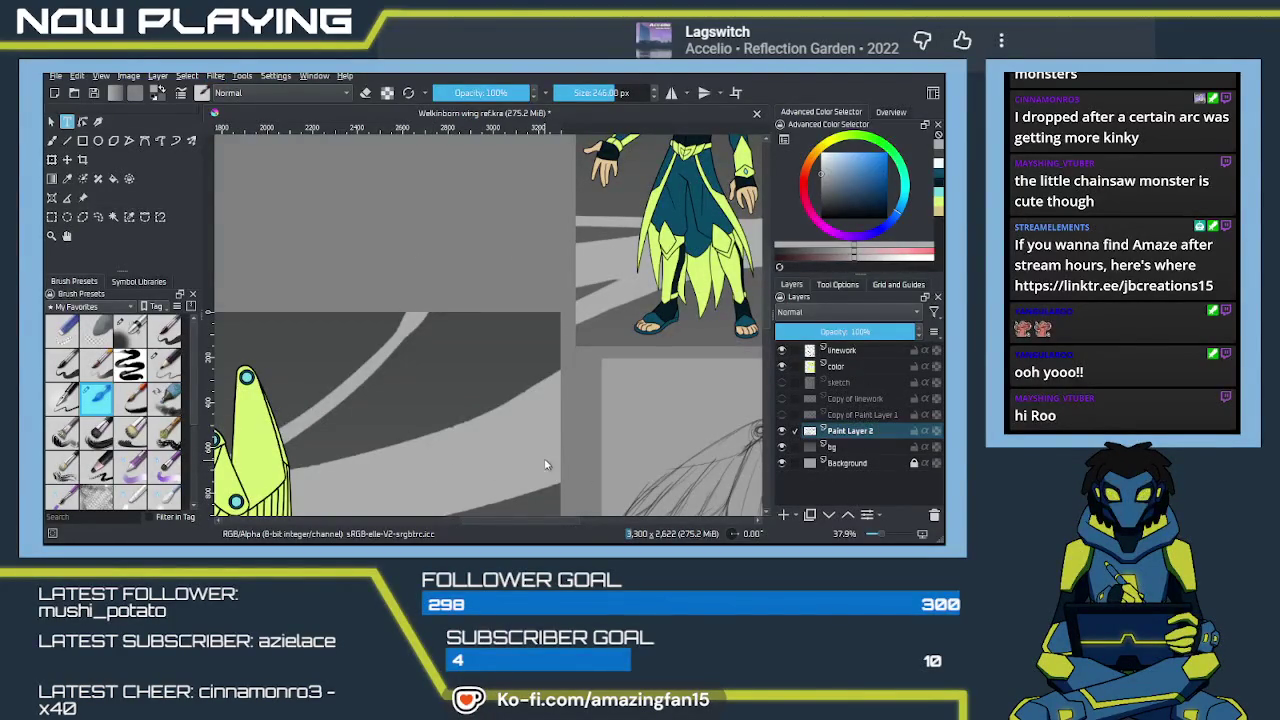
left_click_drag(489, 434, 568, 402)
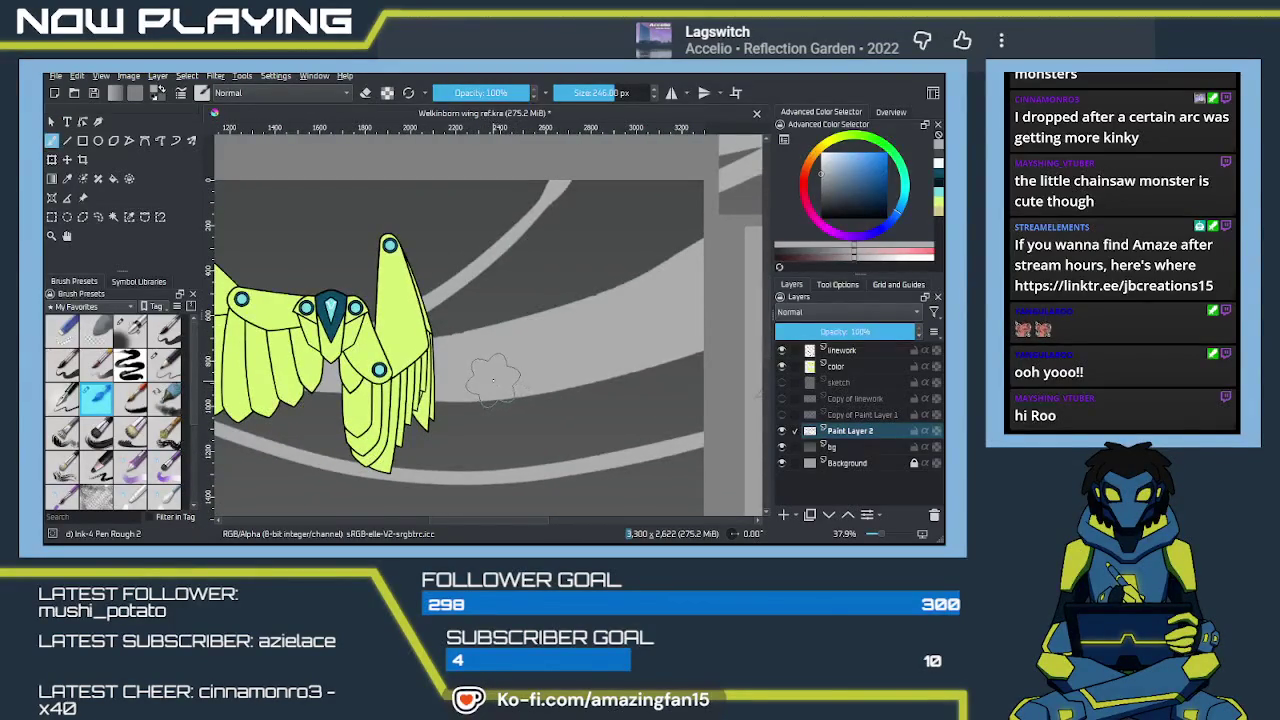
key("bracketleft")
key("bracketleft")
key("bracketleft")
key("bracketleft")
key("bracketleft")
key("bracketleft")
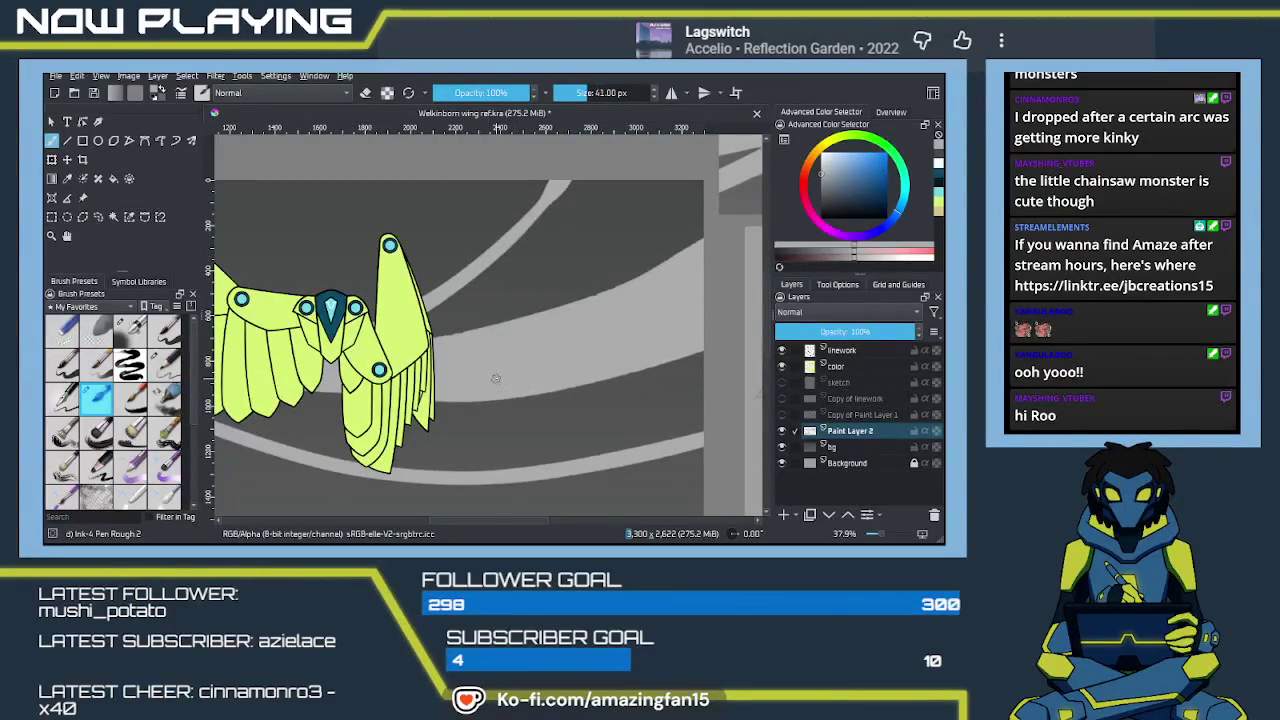
key("bracketleft")
key("bracketleft")
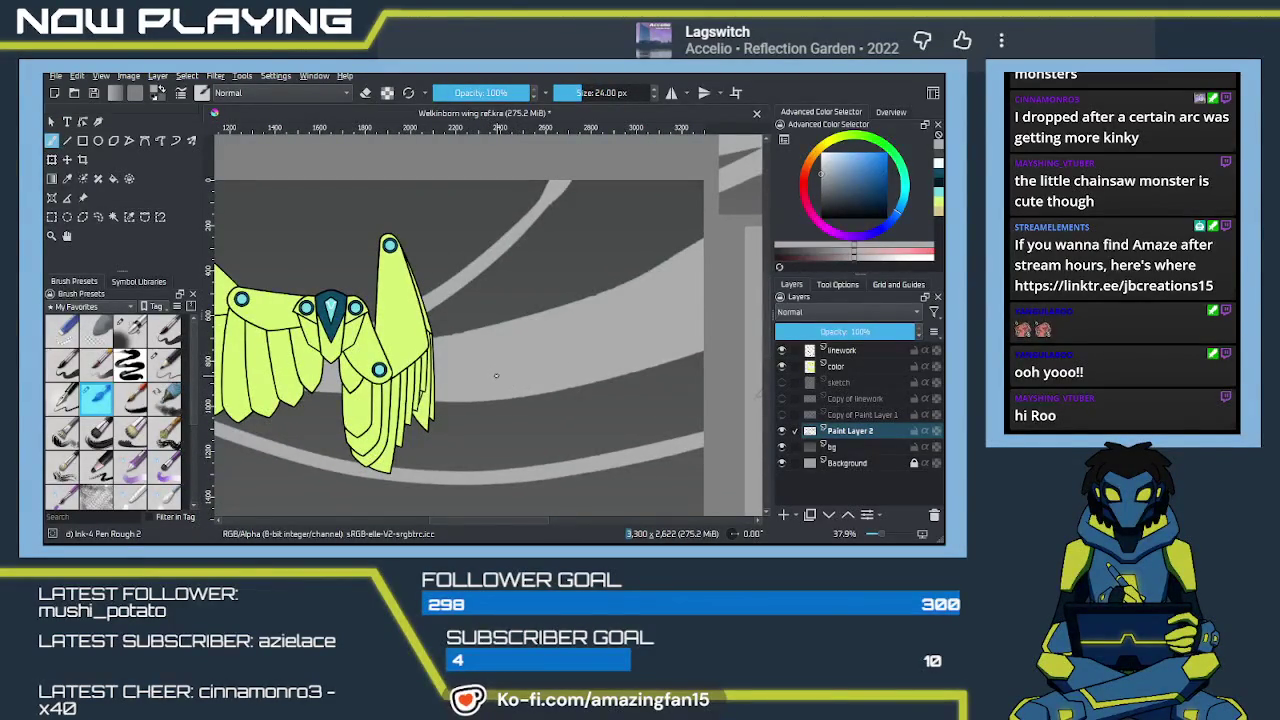
key("bracketleft")
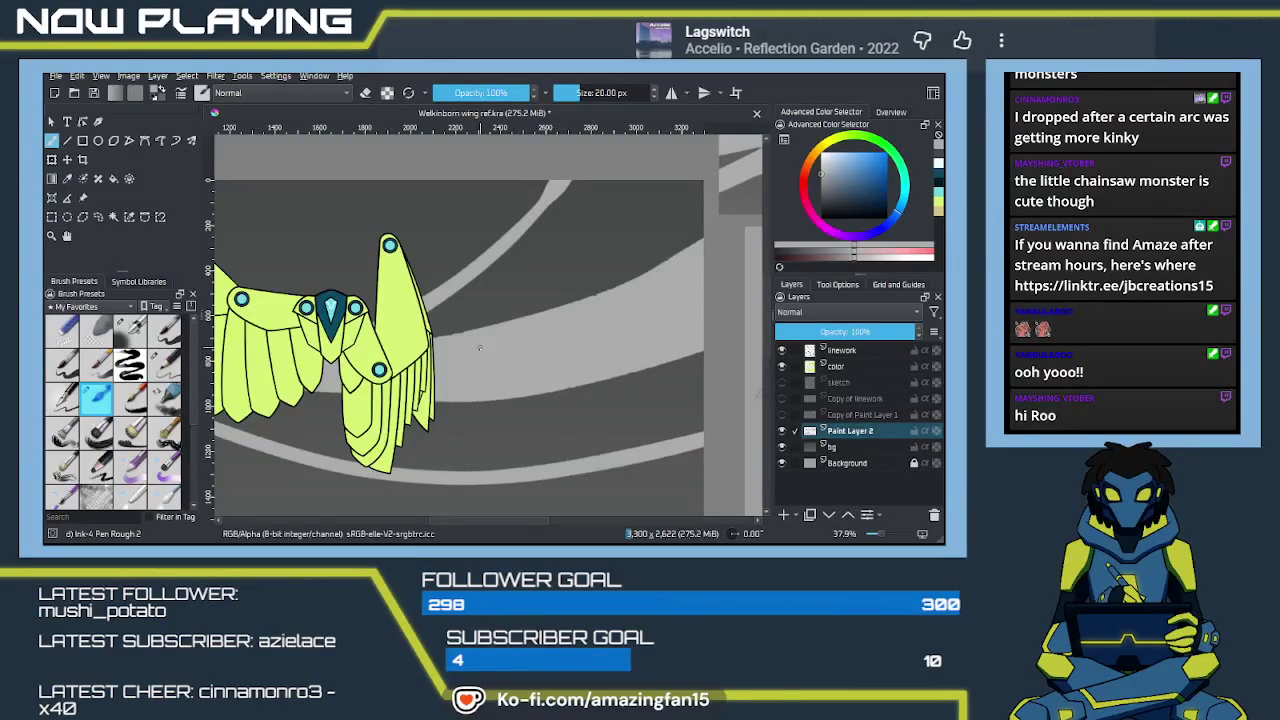
scroll(480, 347, "up", 3)
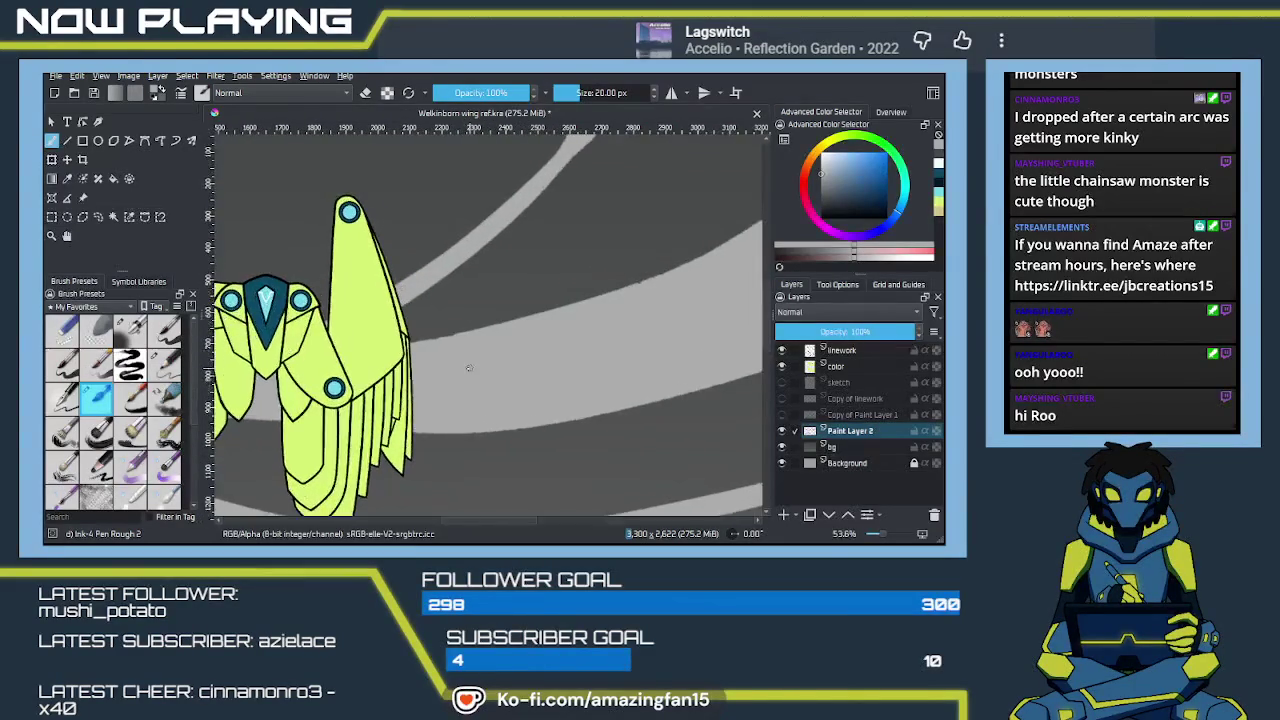
key("e")
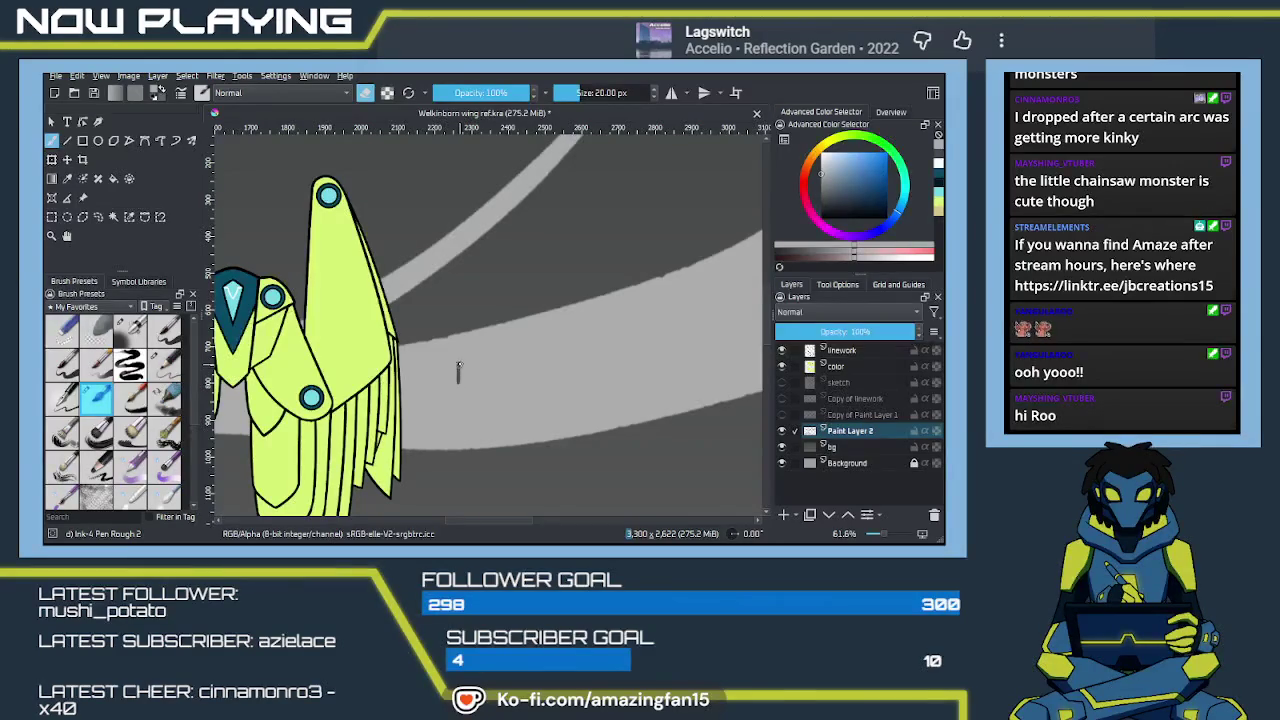
Hand-letter BACK beside the upper wing and FRONT beside the lower wing
mouse_move(458, 363)
left_mouse_down()
mouse_move(458, 385)
mouse_move(485, 370)
left_mouse_up()
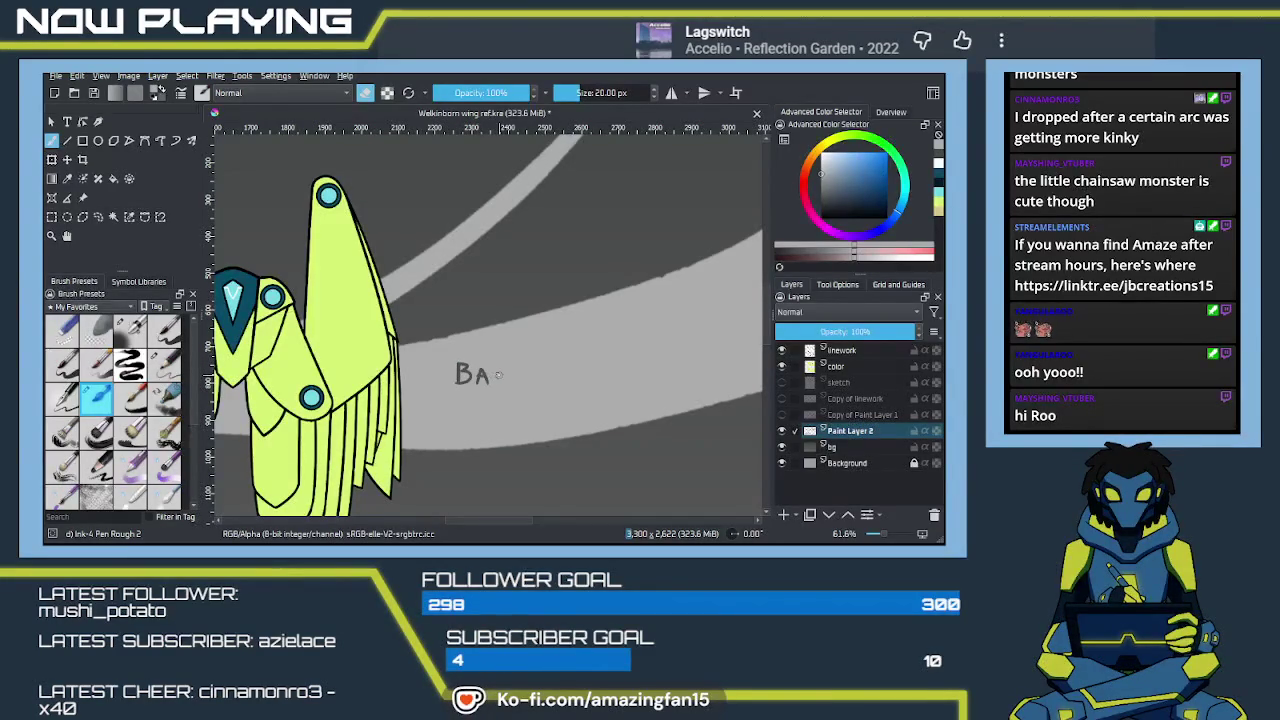
mouse_move(509, 364)
left_mouse_down()
mouse_move(509, 387)
mouse_move(527, 393)
left_mouse_up()
mouse_move(537, 493)
left_mouse_down()
mouse_move(559, 271)
mouse_move(490, 336)
left_mouse_up()
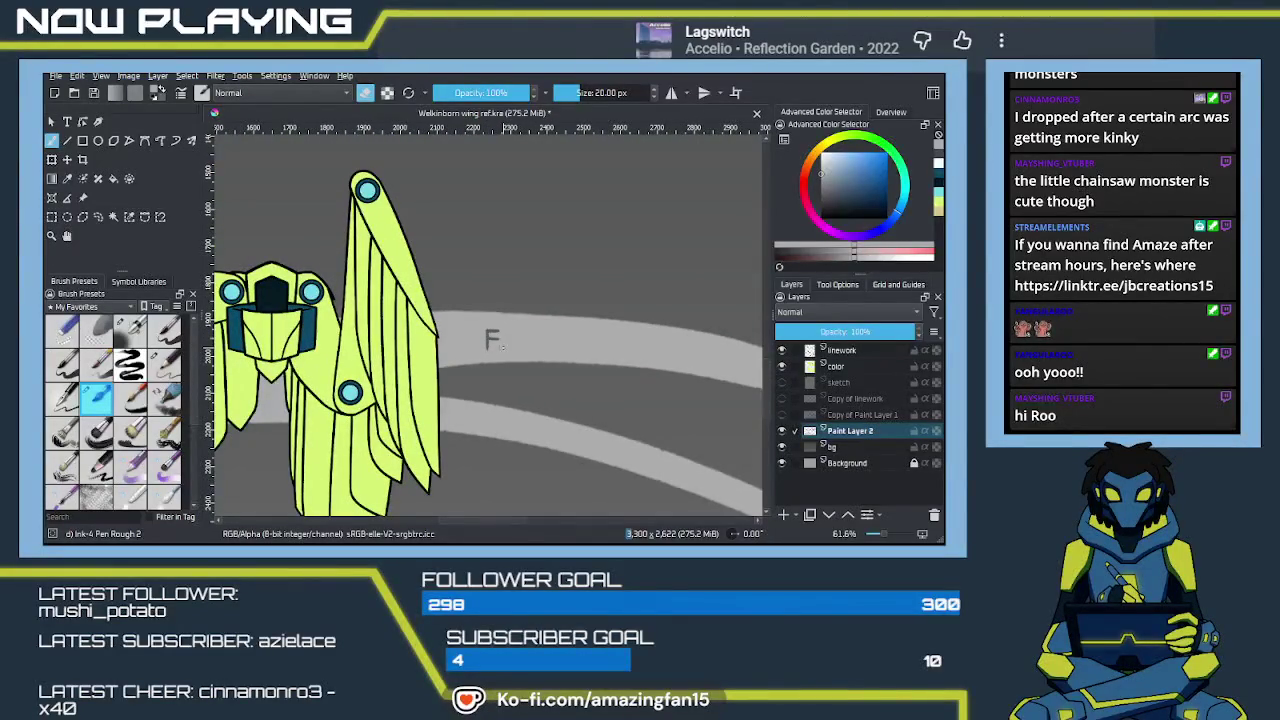
mouse_move(502, 332)
left_mouse_down()
mouse_move(514, 350)
mouse_move(518, 334)
left_mouse_up()
left_click_drag(527, 349, 576, 331)
left_click_drag(564, 332, 564, 351)
Sign the sheet in the lower right, below the lower band
mouse_move(693, 486)
left_mouse_down()
mouse_move(540, 354)
mouse_move(558, 404)
left_mouse_up()
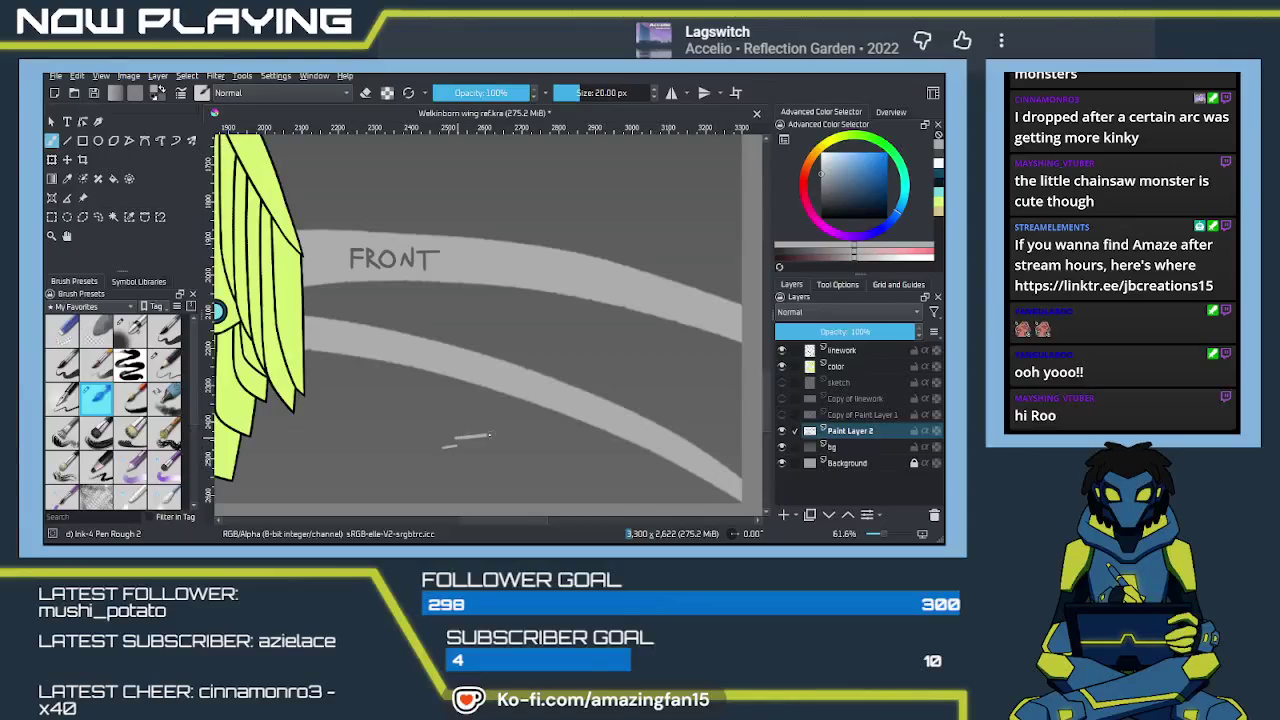
mouse_move(472, 437)
left_mouse_down()
mouse_move(458, 460)
mouse_move(484, 456)
mouse_move(486, 484)
left_mouse_up()
mouse_move(512, 428)
left_mouse_down()
mouse_move(476, 476)
mouse_move(492, 474)
mouse_move(433, 476)
left_mouse_up()
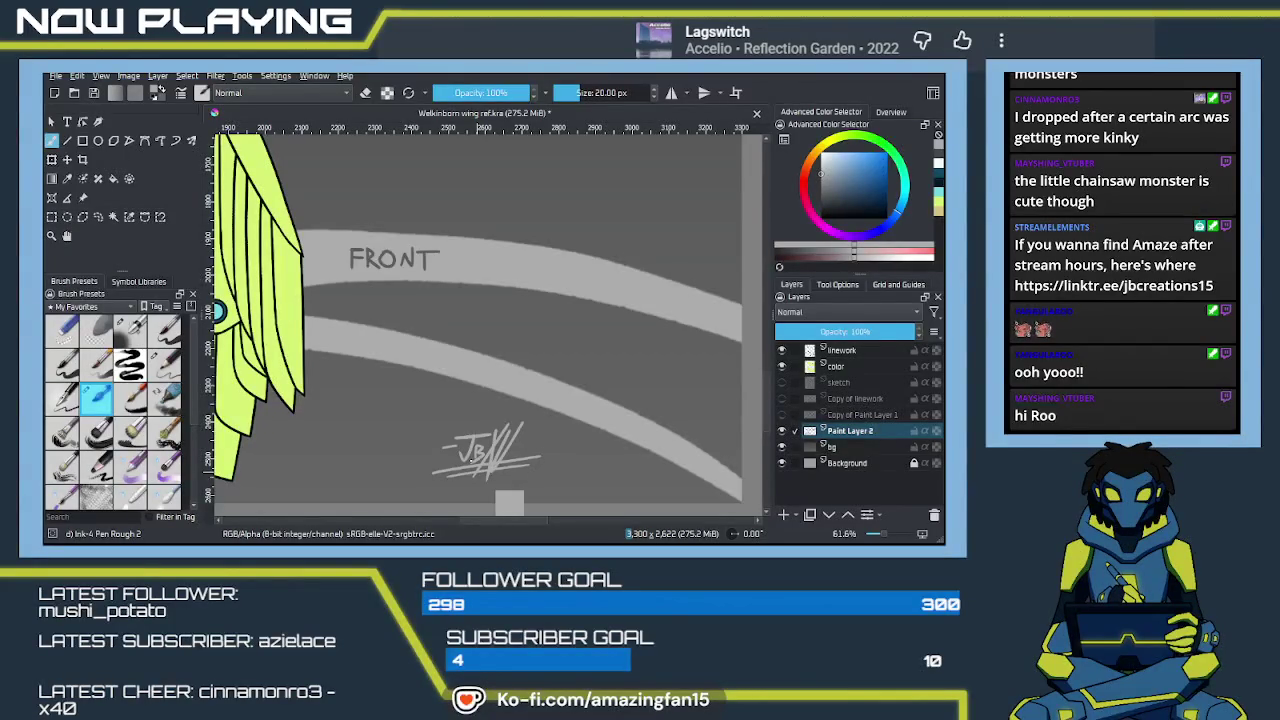
Save the .kra file and zoom out to view more of the sheet
key("ctrl+s")
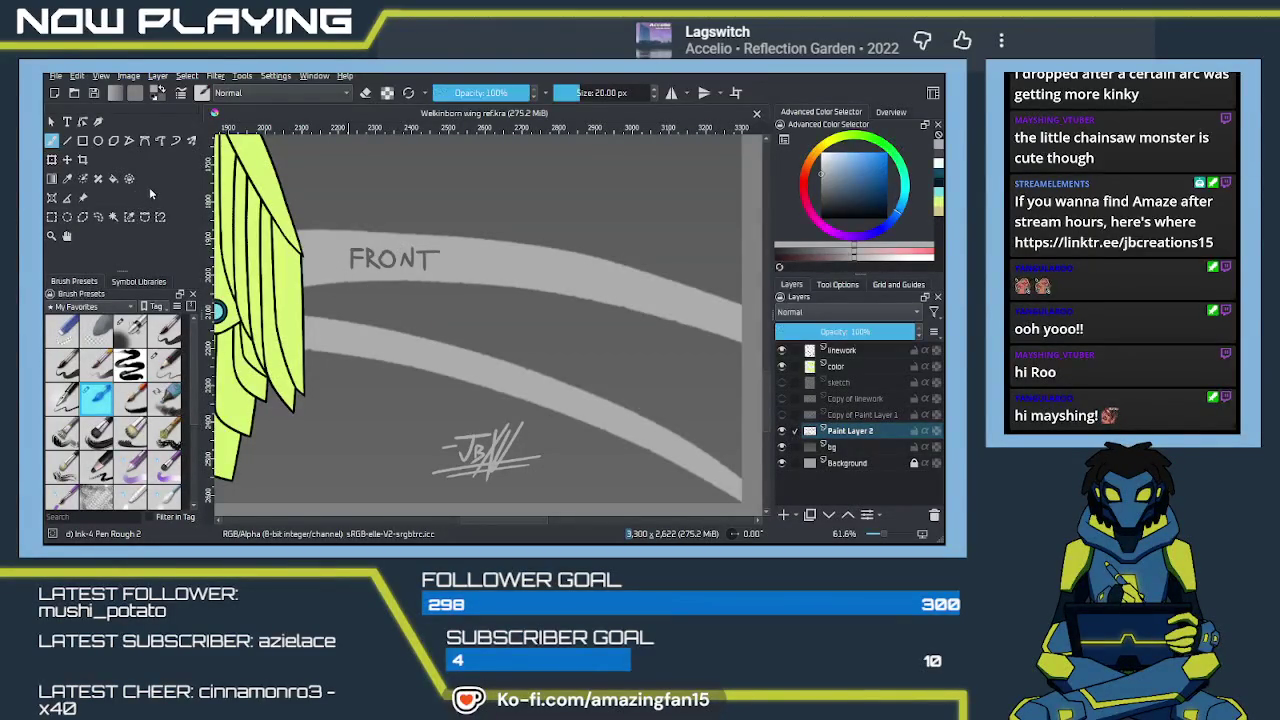
key("minus")
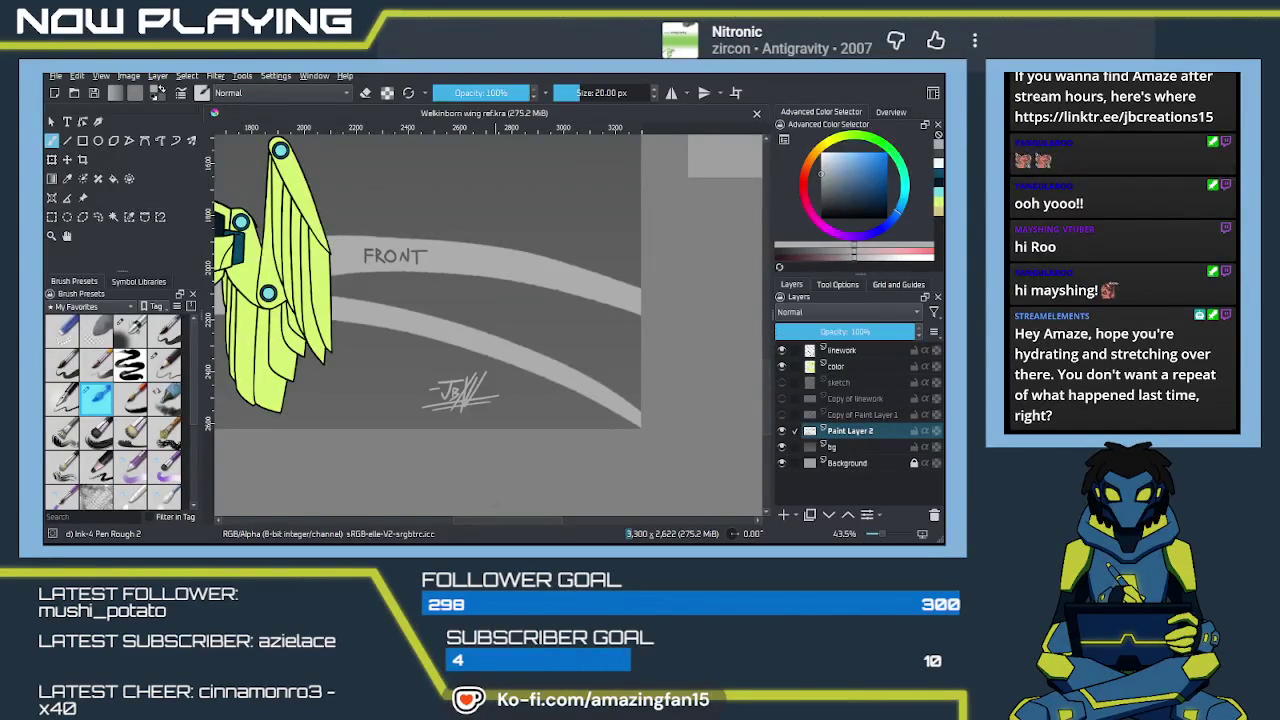
left_click_drag(405, 450, 667, 500)
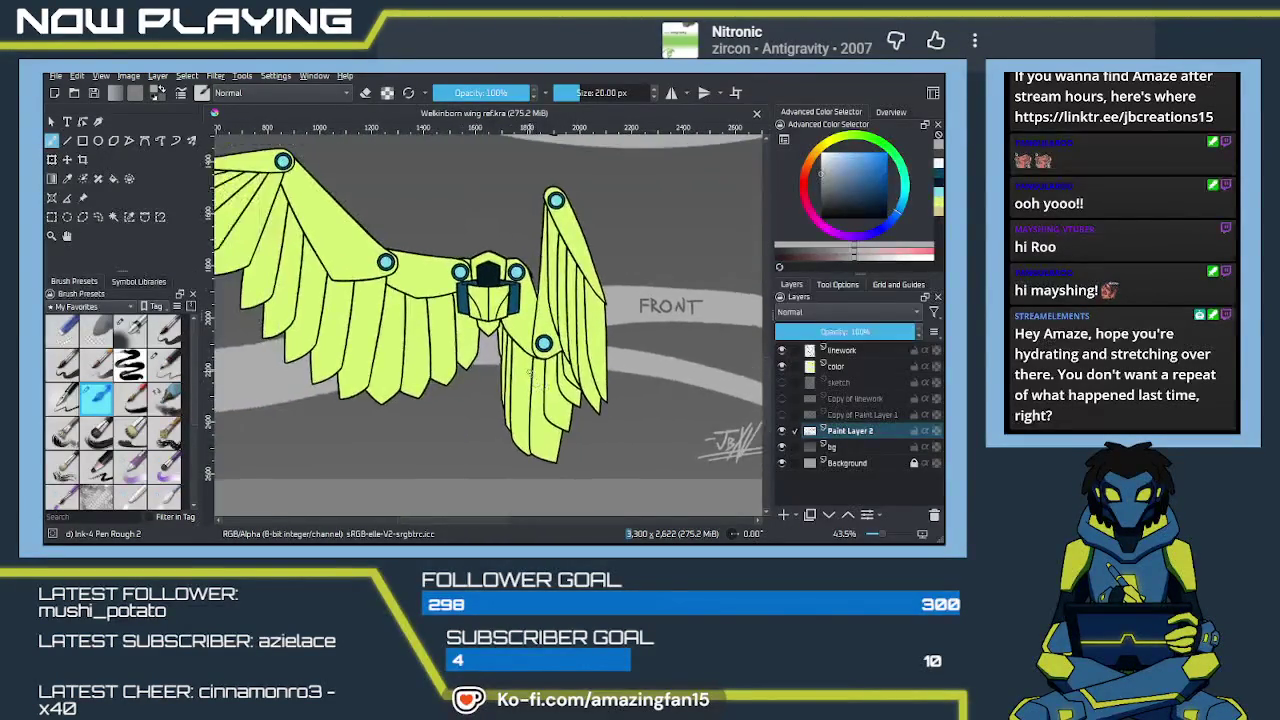
scroll(529, 370, "down", 1)
scroll(529, 370, "down", 1)
scroll(525, 300, "down", 1)
left_click_drag(521, 284, 516, 326)
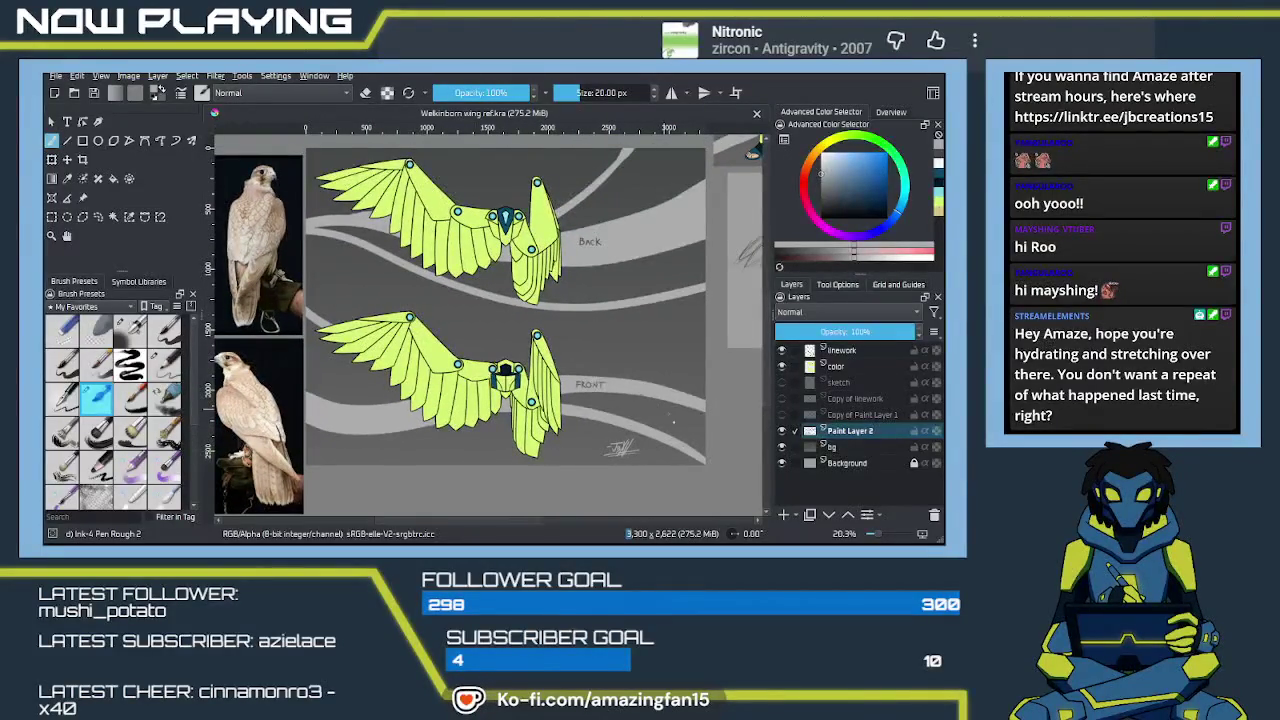